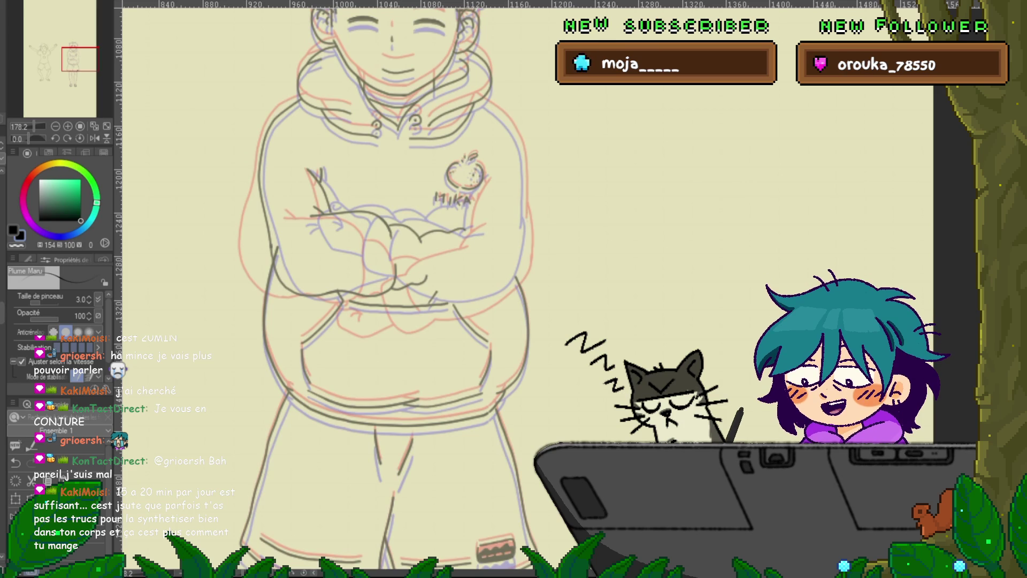
Flip between the old and new crossed-arm lineart with undo/redo, then take the Control point tool.
key(ctrl+z)
key(ctrl+y)
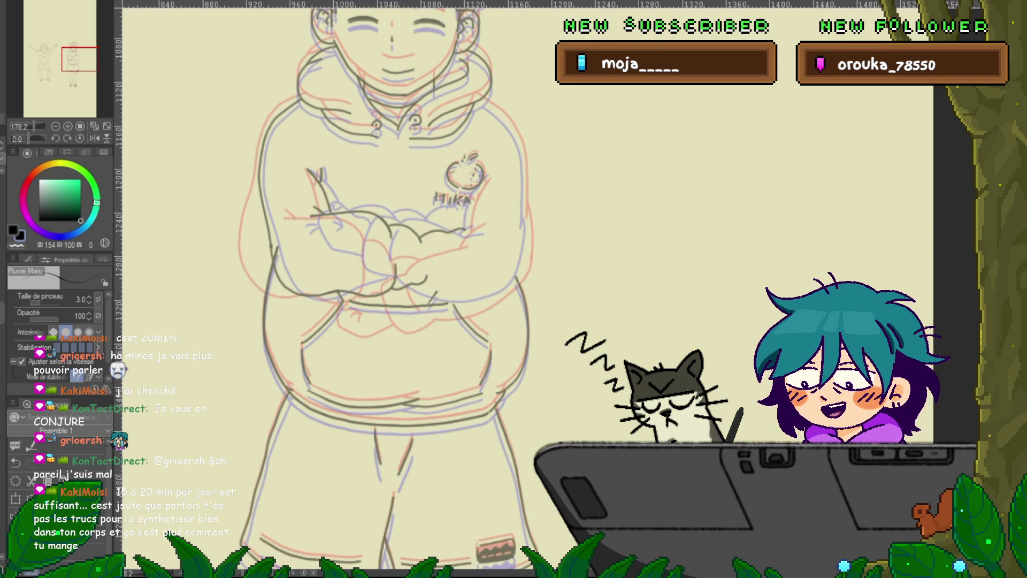
key(ctrl+z)
key(ctrl+y)
key(ctrl+z)
key(ctrl+y)
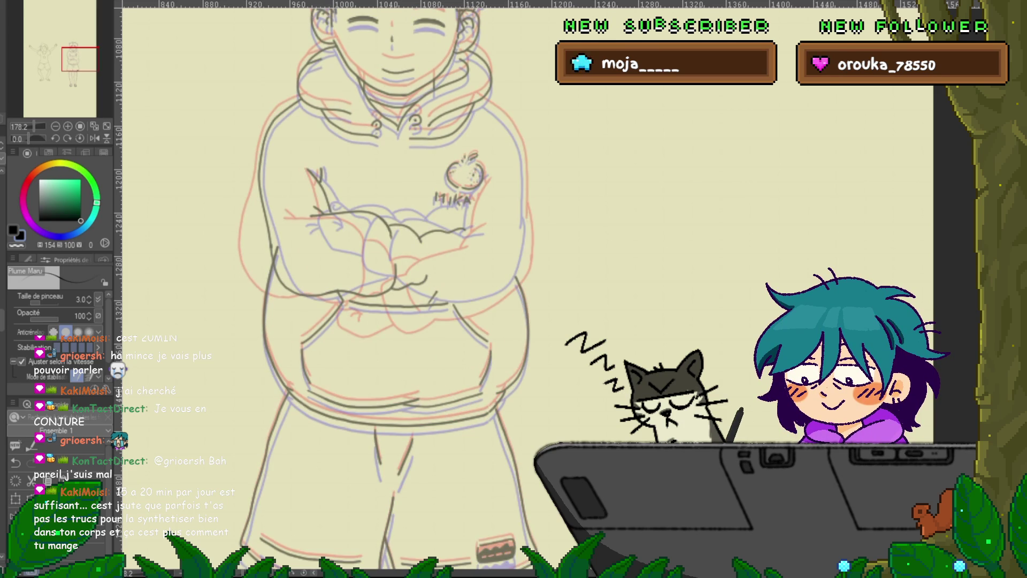
key(ctrl+z)
key(ctrl+y)
key(y)
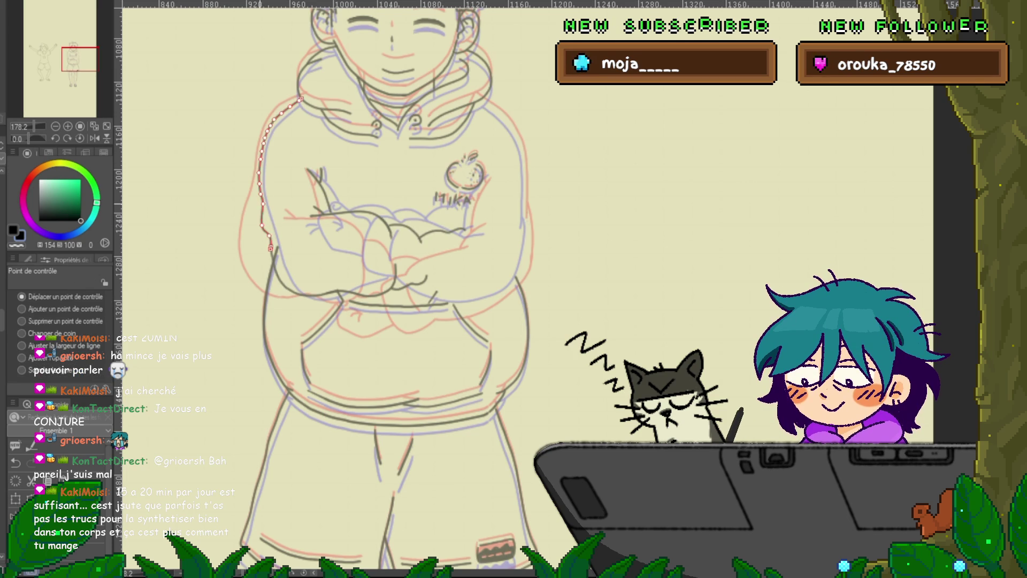
click(302, 294)
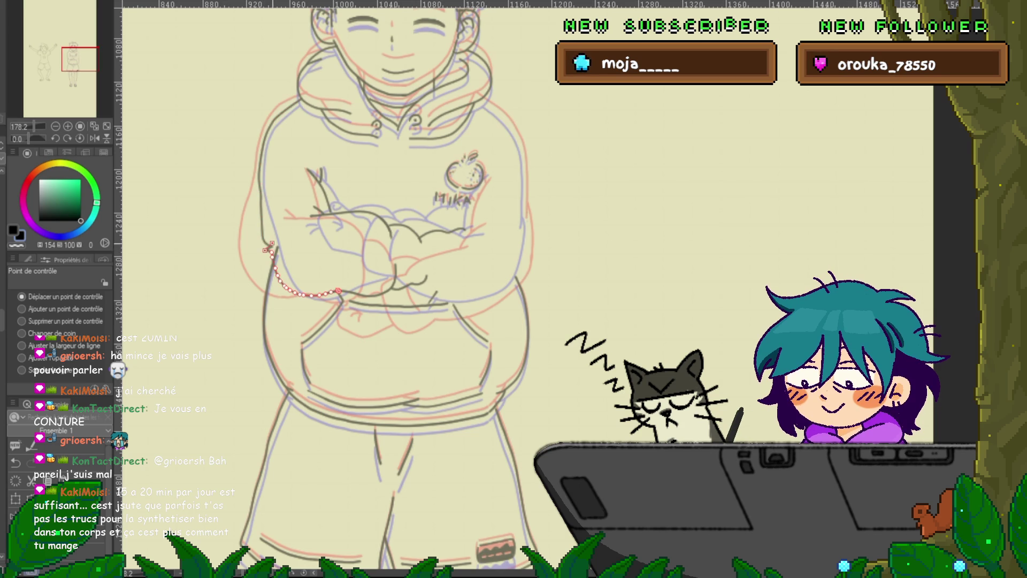
click(260, 177)
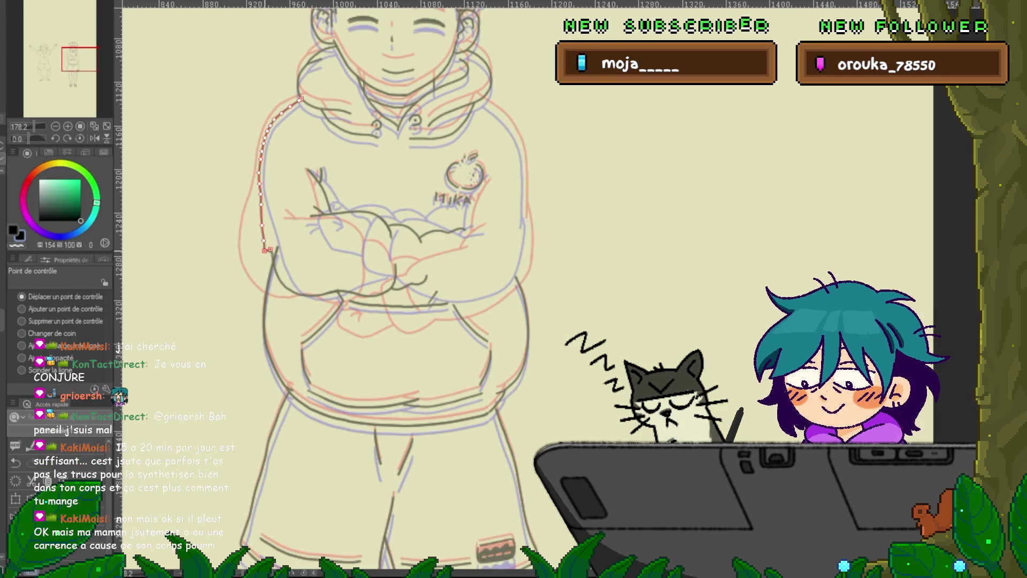
click(22, 321)
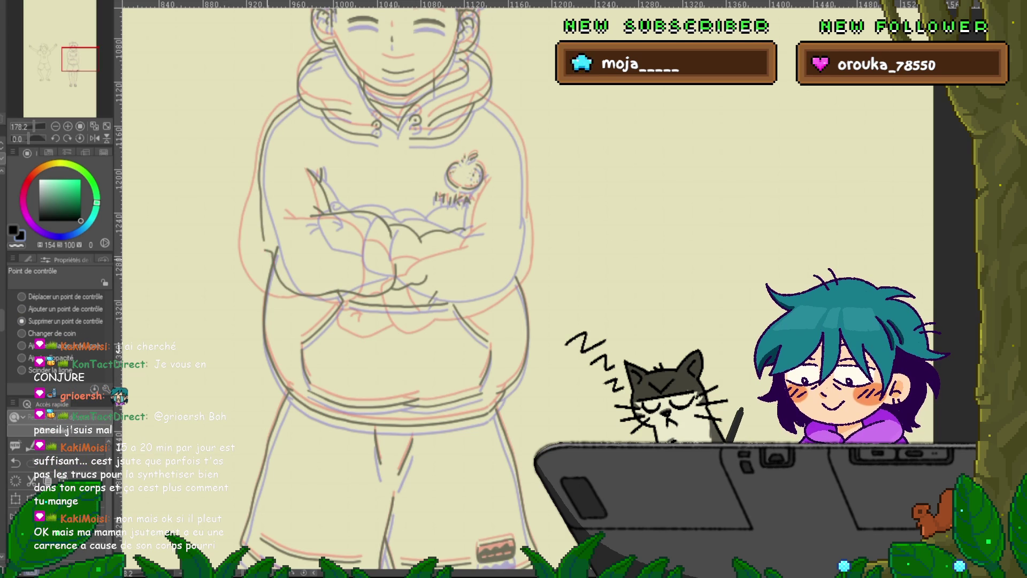
click(22, 297)
click(318, 190)
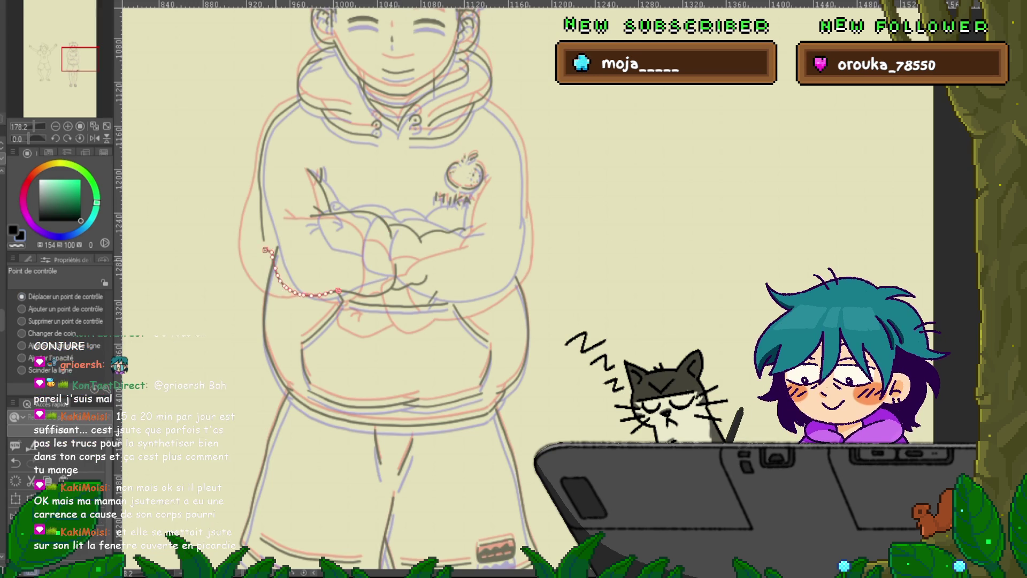
click(21, 321)
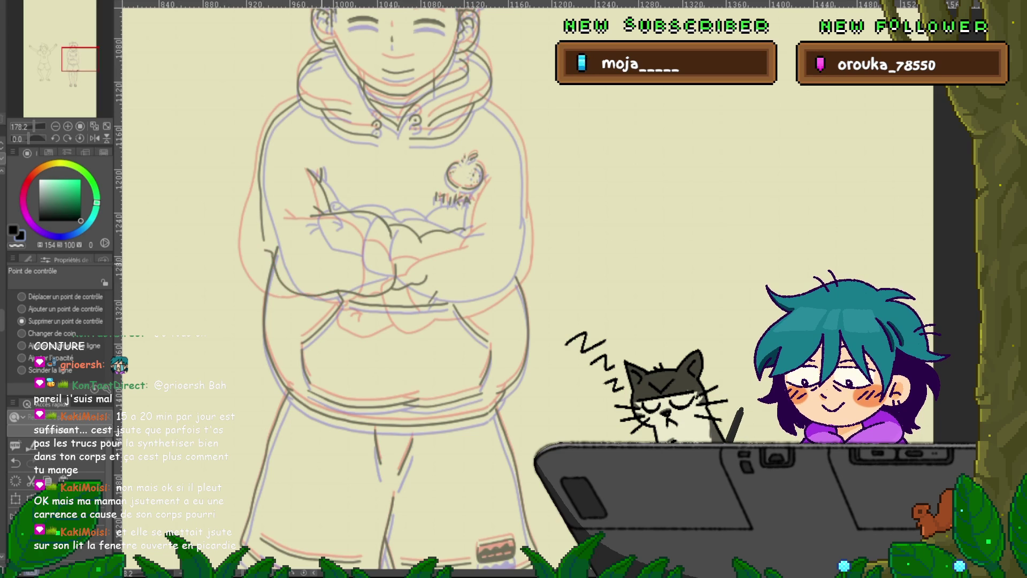
click(21, 296)
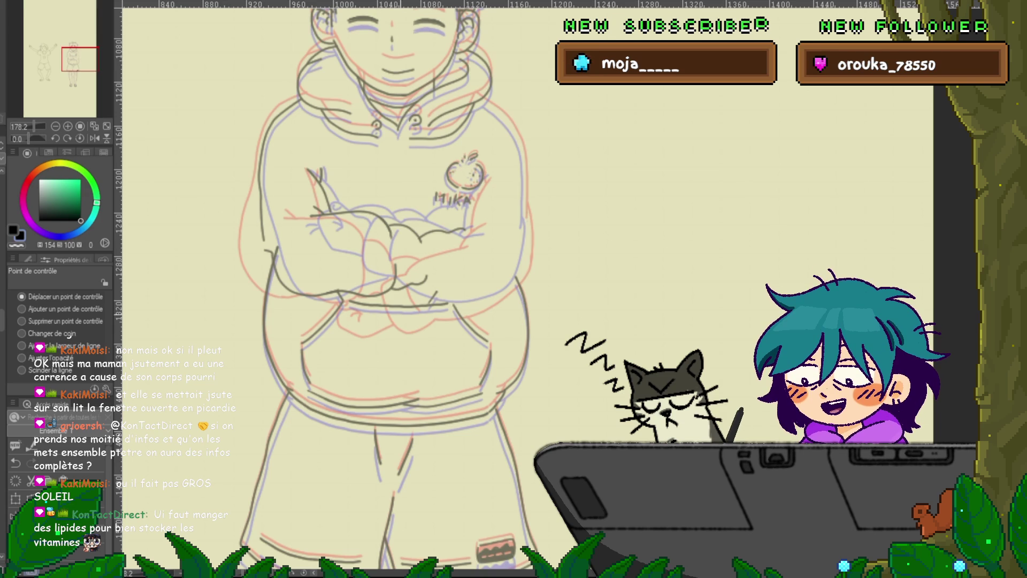
click(266, 249)
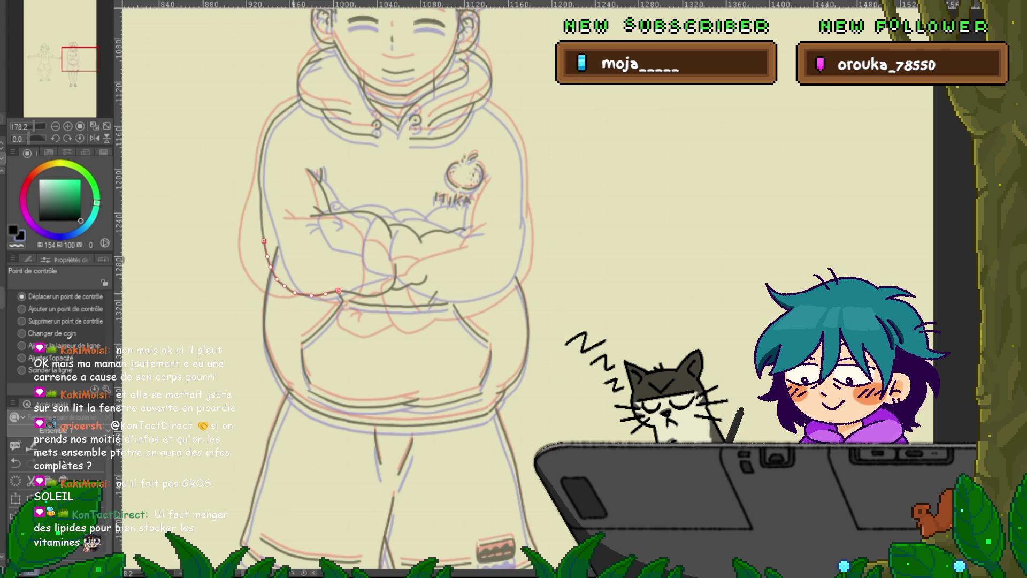
click(278, 279)
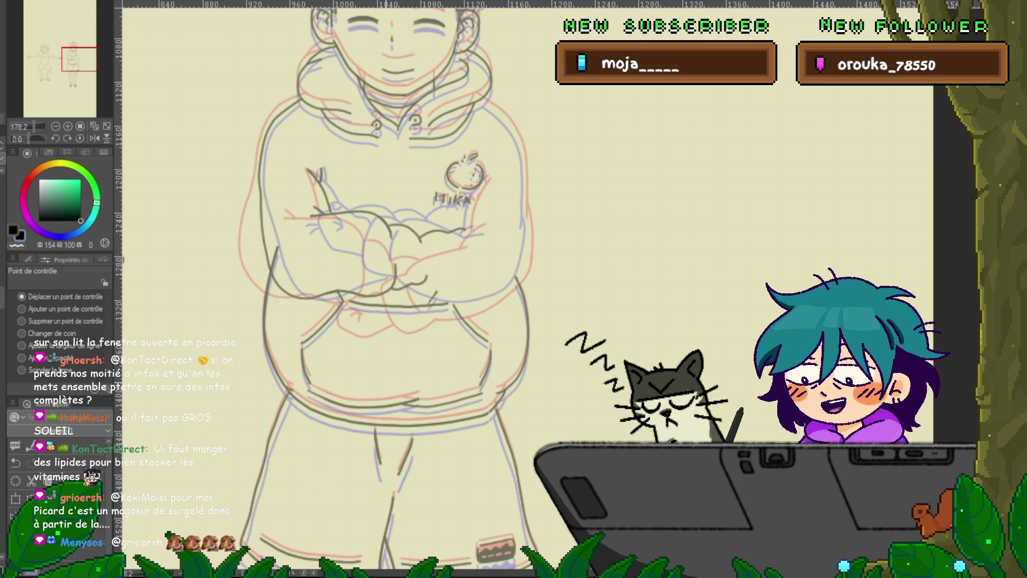
click(283, 289)
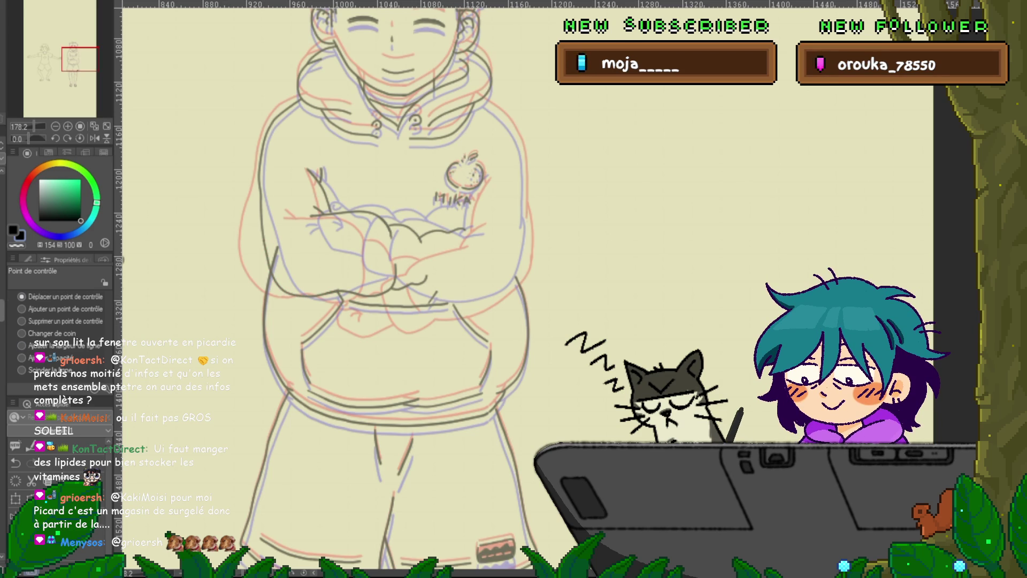
Compare the two fist versions over the crossed arms, then return to the pen for inking.
key(ctrl+z)
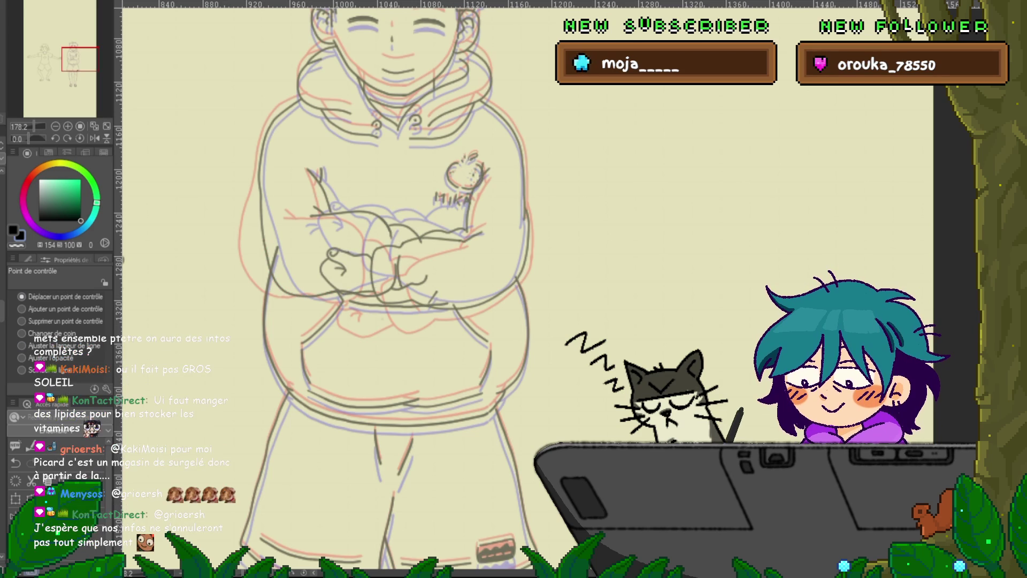
key(ctrl+y)
key(ctrl+z)
key(ctrl+y)
key(ctrl+z)
key(ctrl+y)
key(ctrl+z)
key(ctrl+y)
key(ctrl+z)
key(ctrl+y)
key(ctrl+z)
key(ctrl+y)
key(ctrl+z)
key(ctrl+y)
key(ctrl+z)
key(ctrl+y)
key(ctrl+z)
key(ctrl+y)
key(ctrl+z)
key(ctrl+y)
key(ctrl+z)
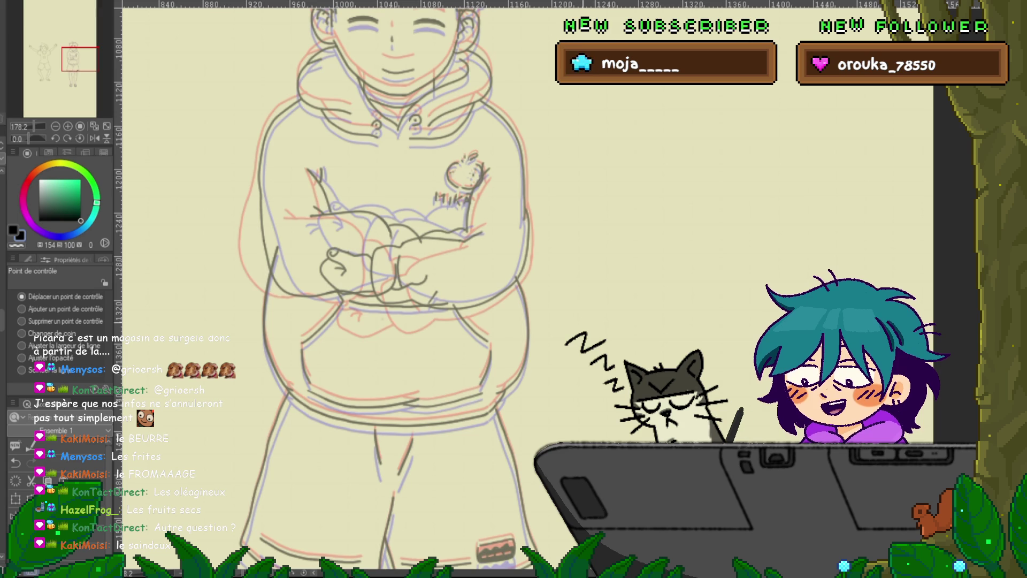
key(p)
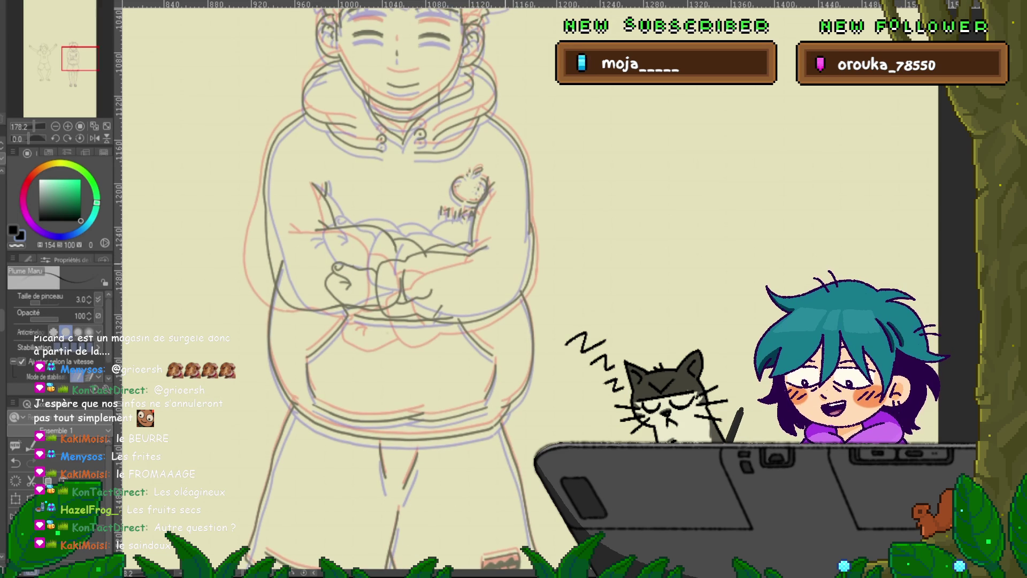
Pan the canvas to bring the hoodie body and shorts into view.
drag(374, 268, 353, 230)
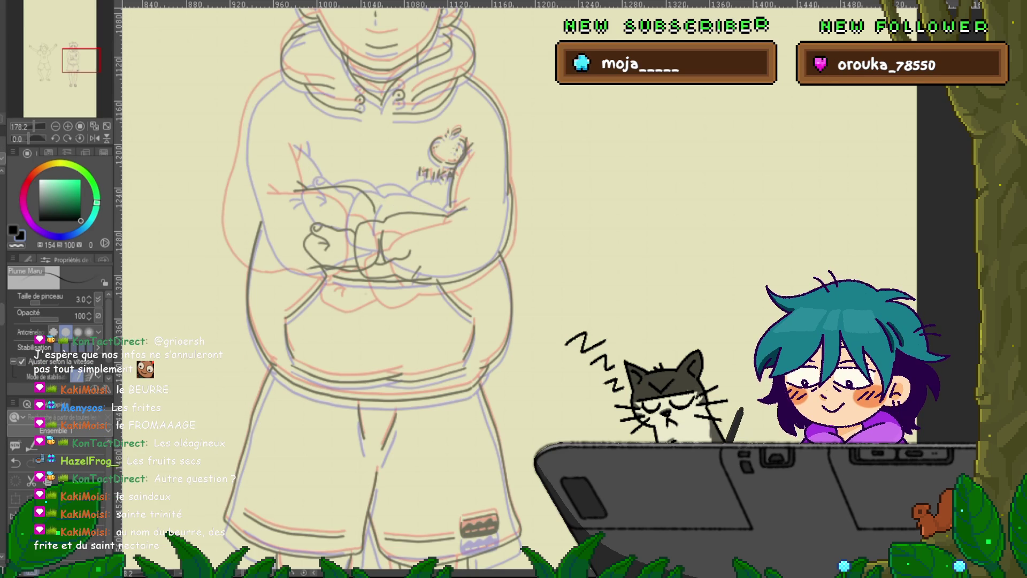
Trace the hoodie's left outline and folded arms in dark ink, then switch to control-point editing.
drag(281, 72, 254, 263)
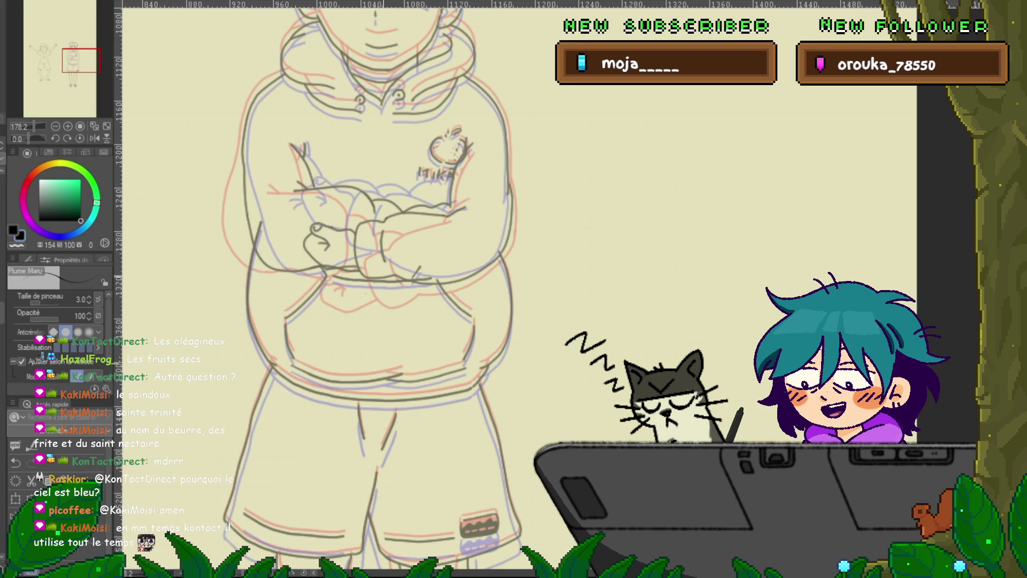
scroll(375, 289, down, 1)
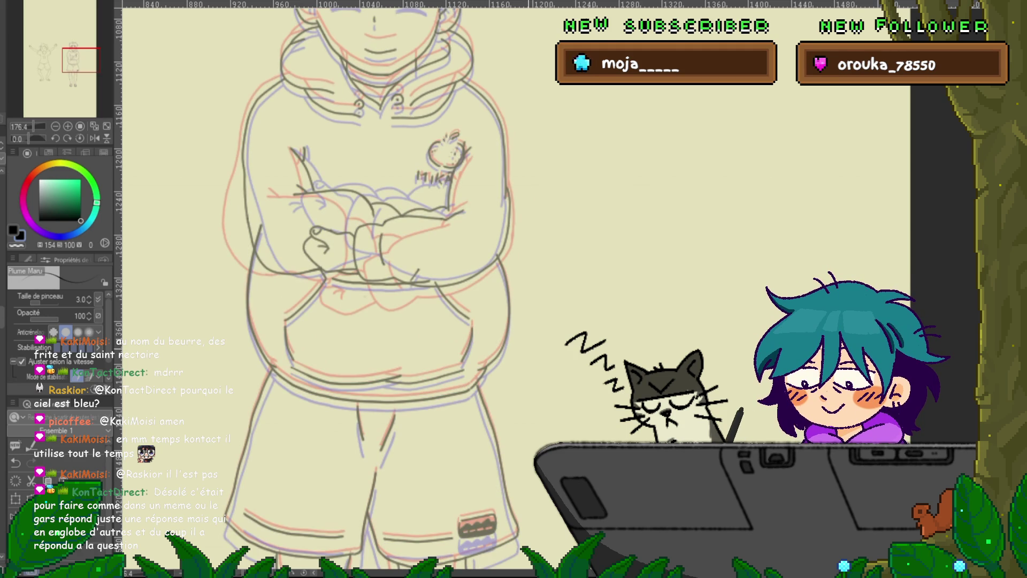
key(y)
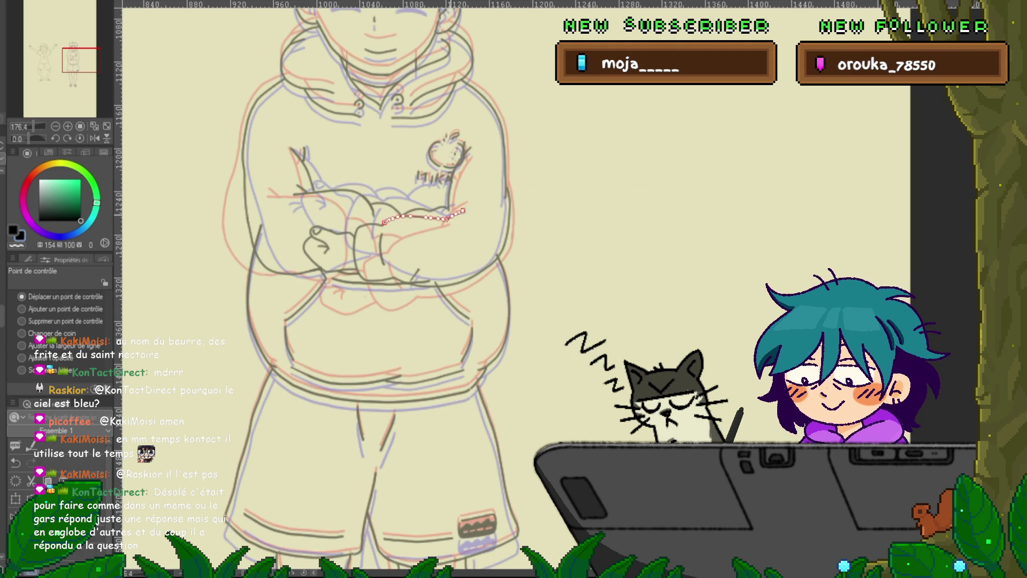
click(449, 196)
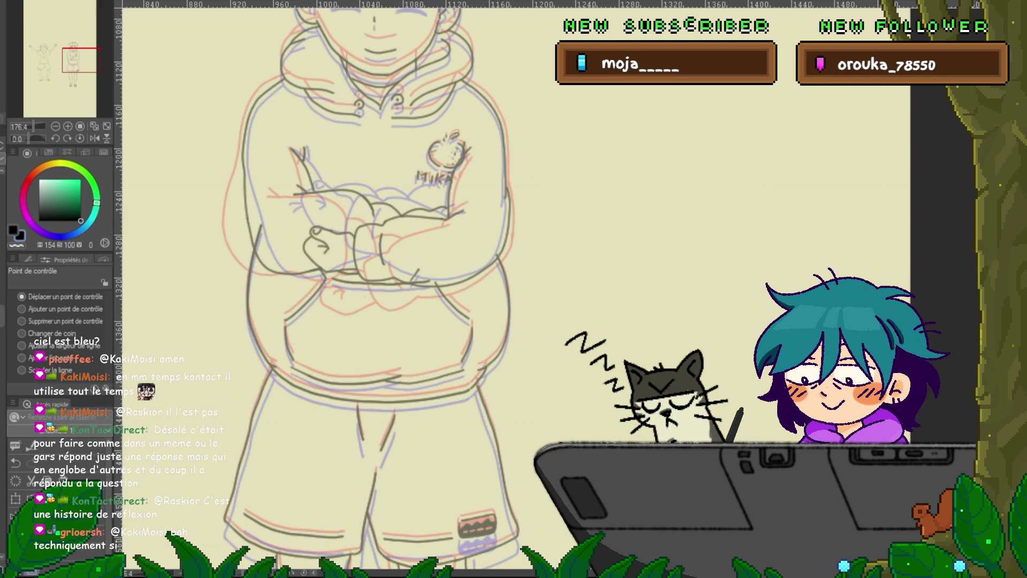
key(p)
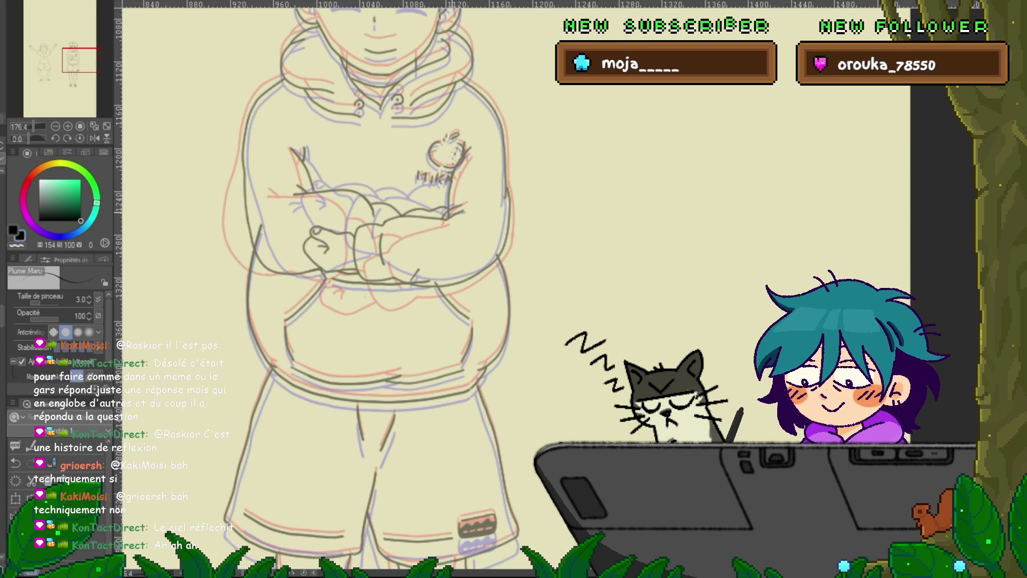
drag(459, 183, 444, 217)
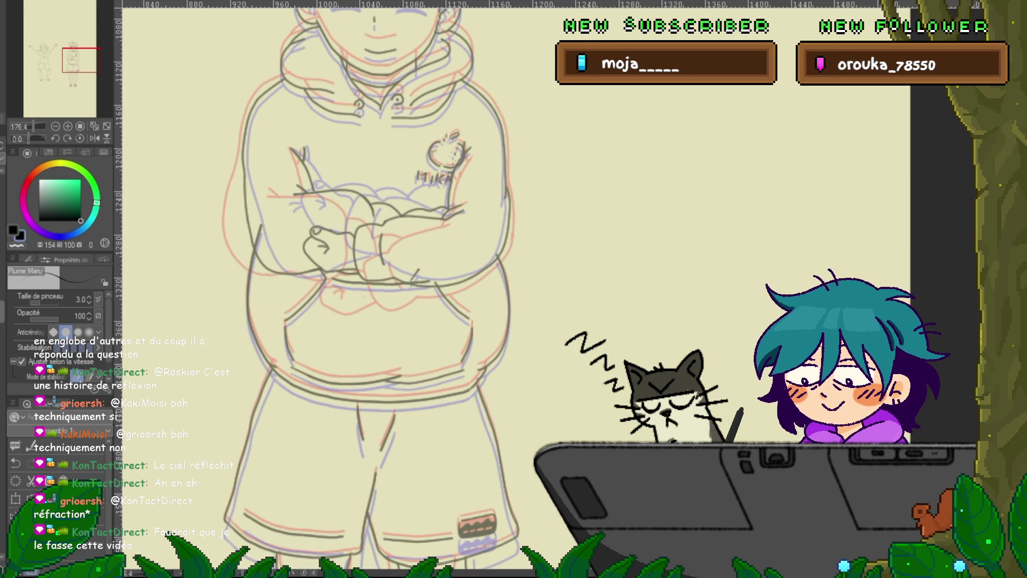
key(ctrl+z)
key(ctrl+y)
key(ctrl+z)
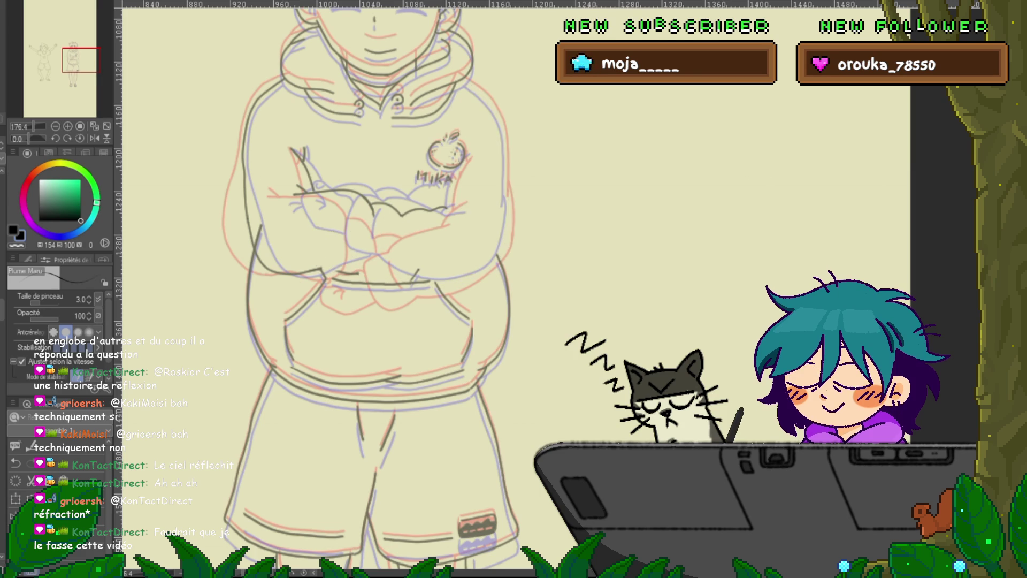
key(ctrl+y)
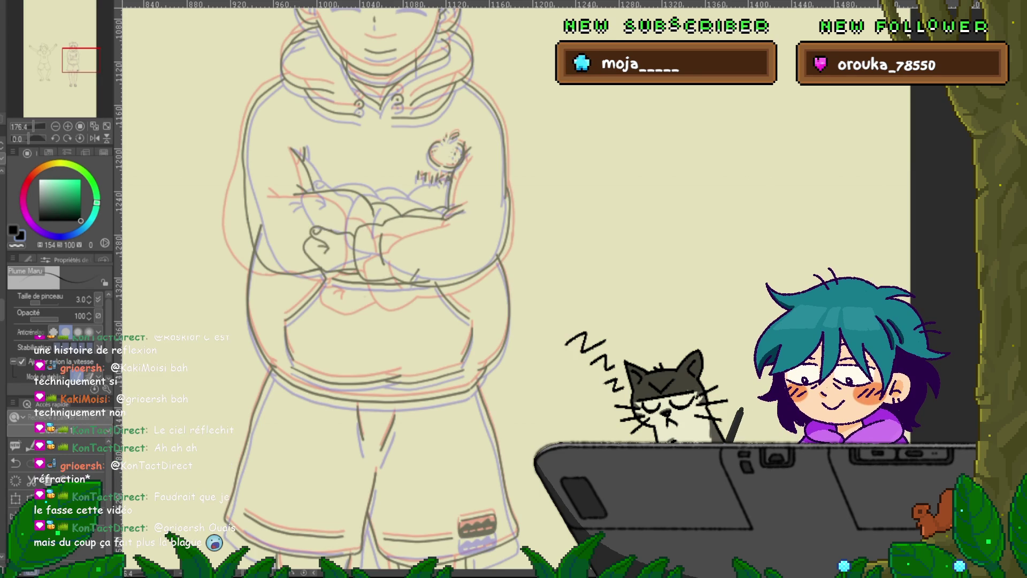
key(ctrl+z)
key(ctrl+y)
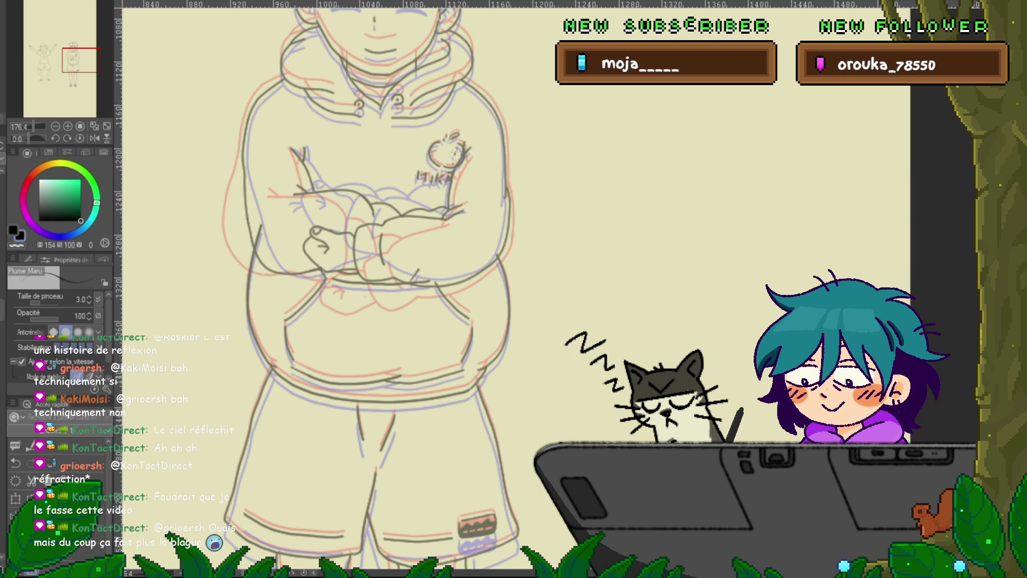
key(ctrl+z)
key(ctrl+y)
key(ctrl+z)
key(ctrl+y)
key(ctrl+z)
key(ctrl+y)
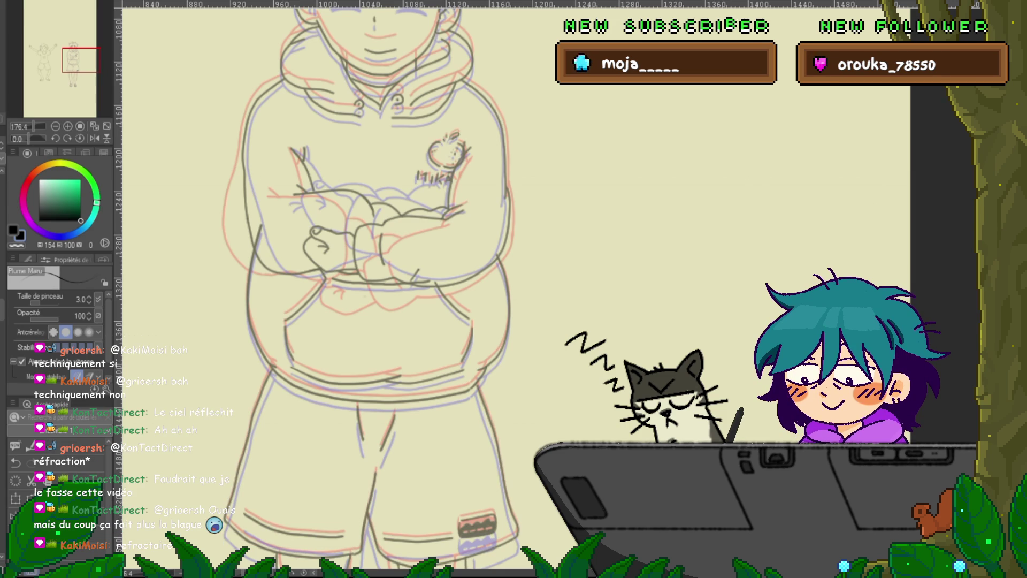
key(ctrl+z)
key(ctrl+y)
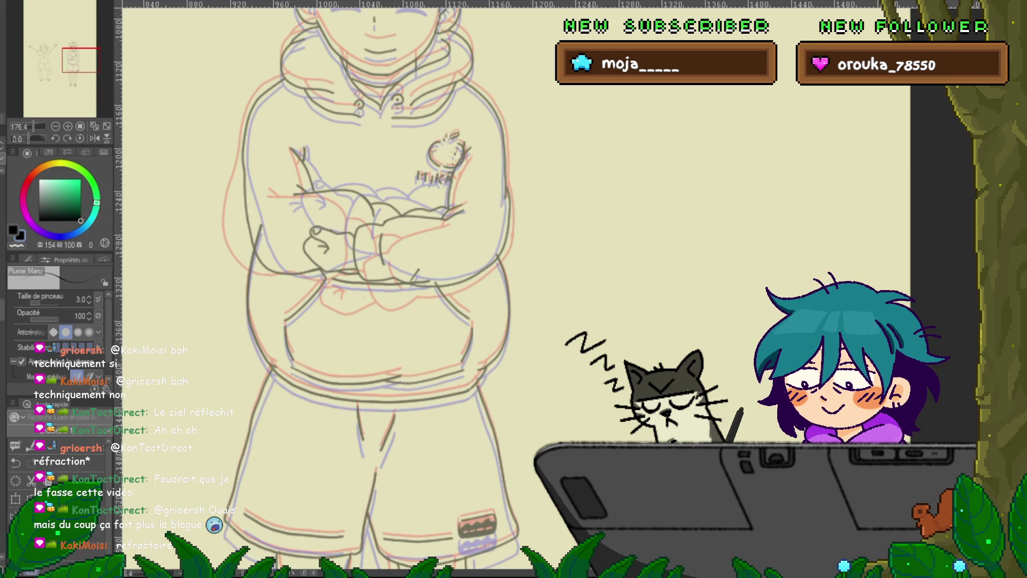
key(ctrl+z)
key(ctrl+y)
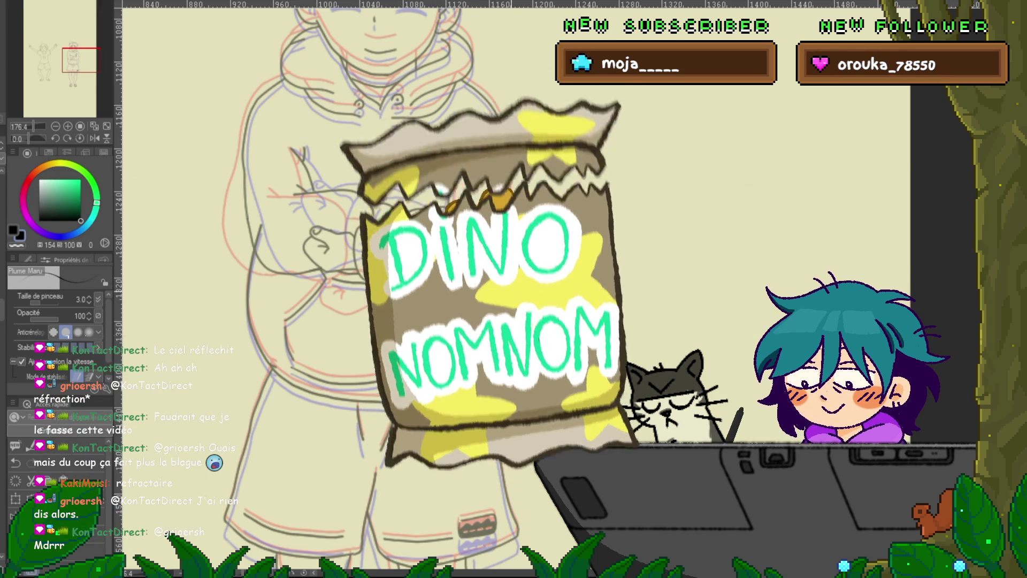
scroll(513, 289, up, 3)
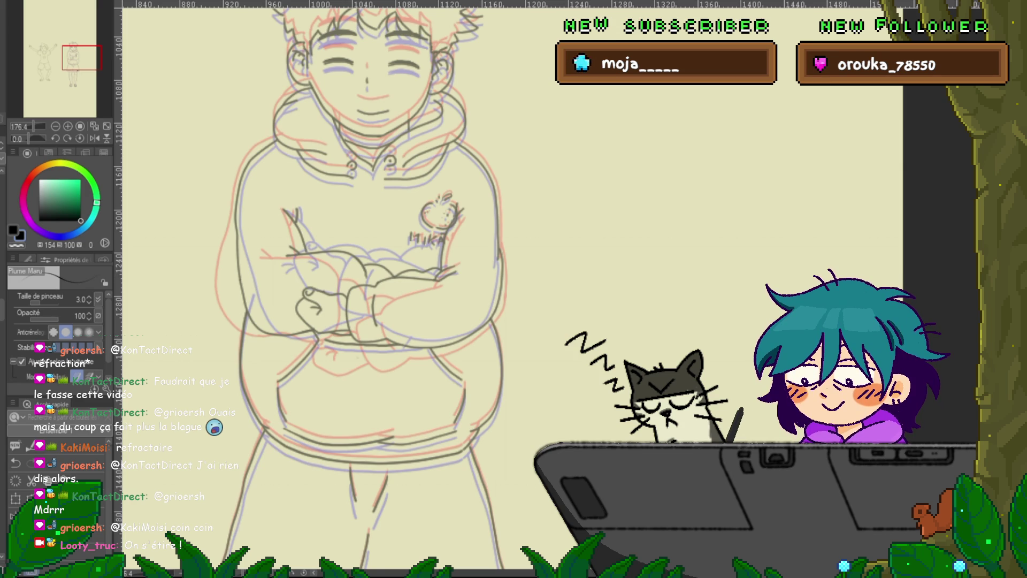
Zoom out with Ctrl+- to see the whole boy.
key(ctrl+minus)
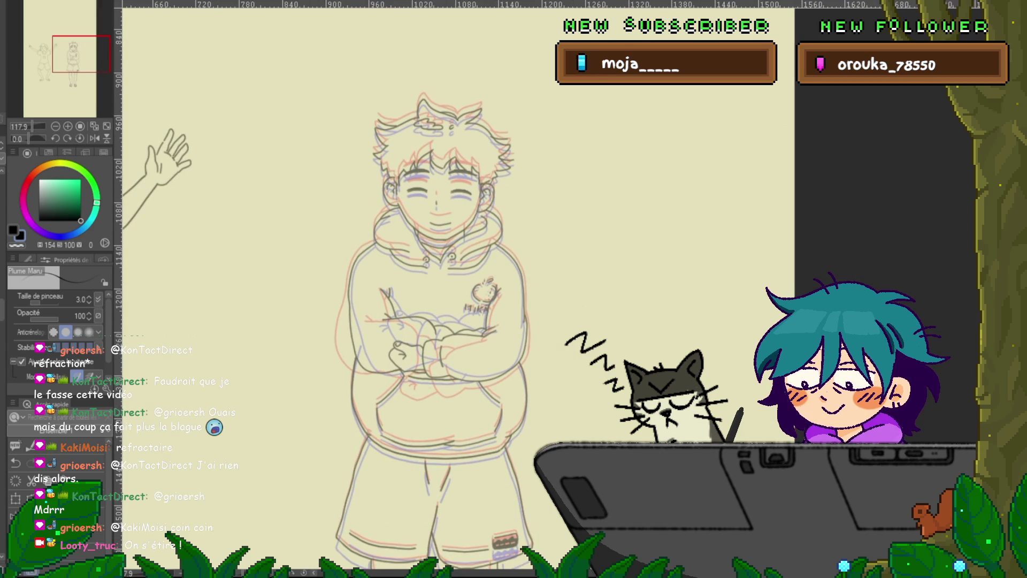
Zoom out to fit the boy and the star-shirt girl, then play back the boy's poses.
scroll(433, 289, down, 3)
key(ctrl+minus)
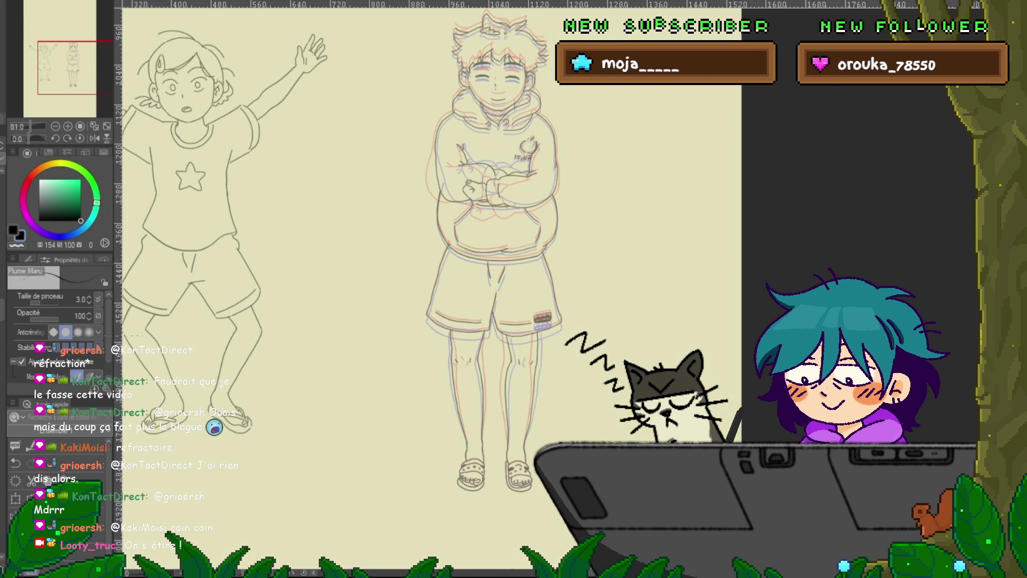
key(Return)
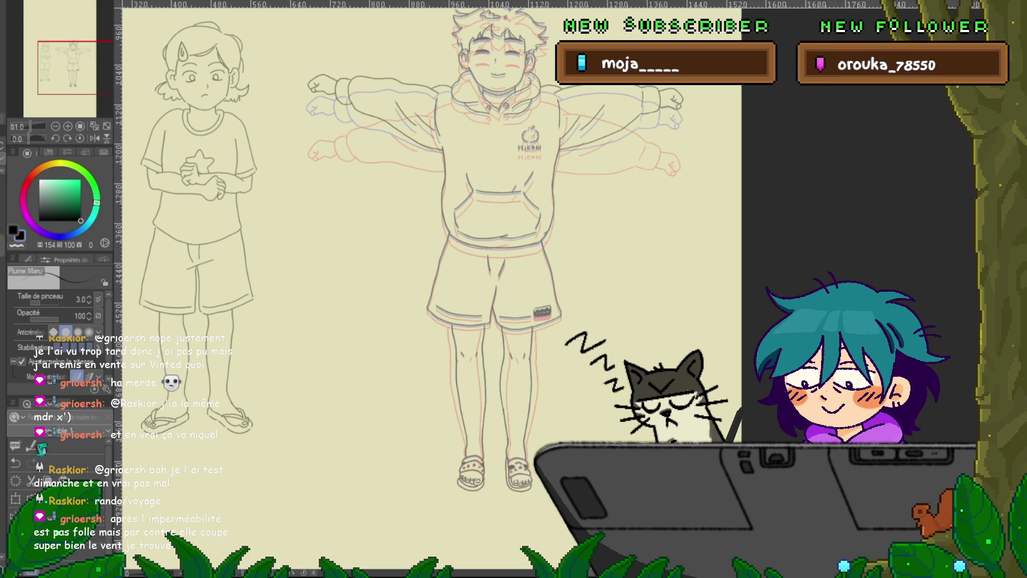
Pan across the boy drawing and nudge the view onto his crossed-arms frame.
drag(428, 268, 364, 283)
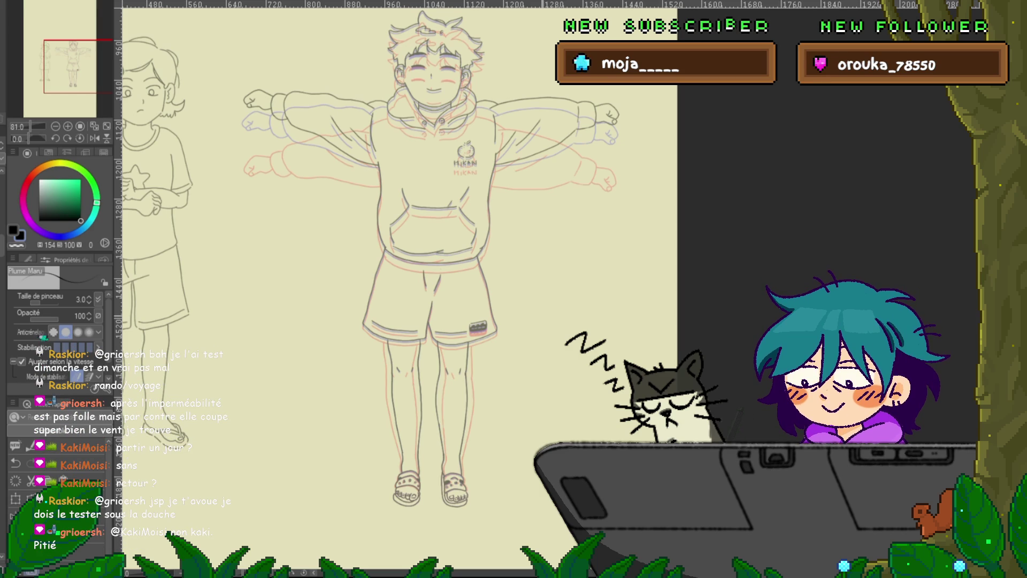
drag(436, 268, 447, 278)
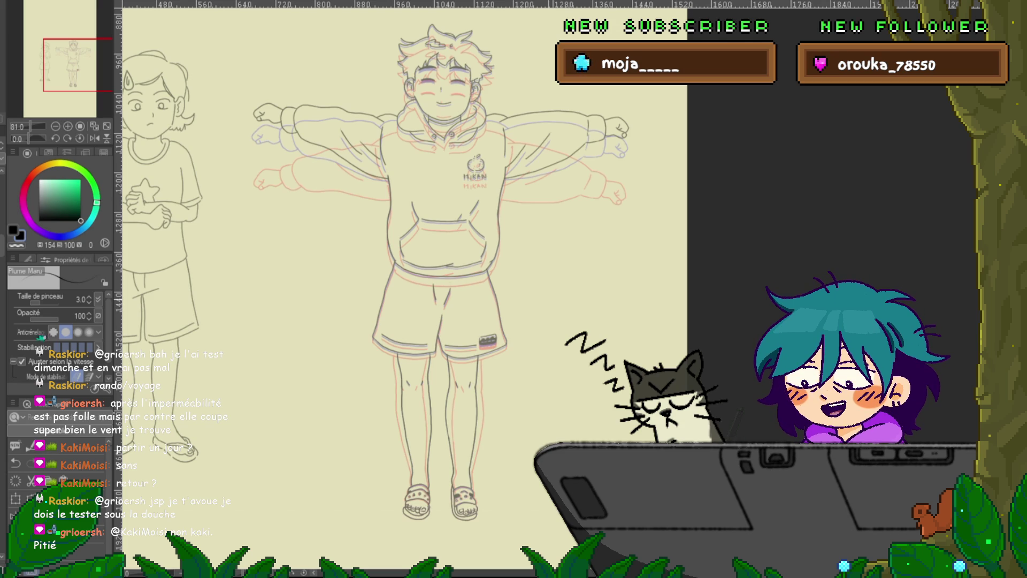
drag(407, 289, 416, 291)
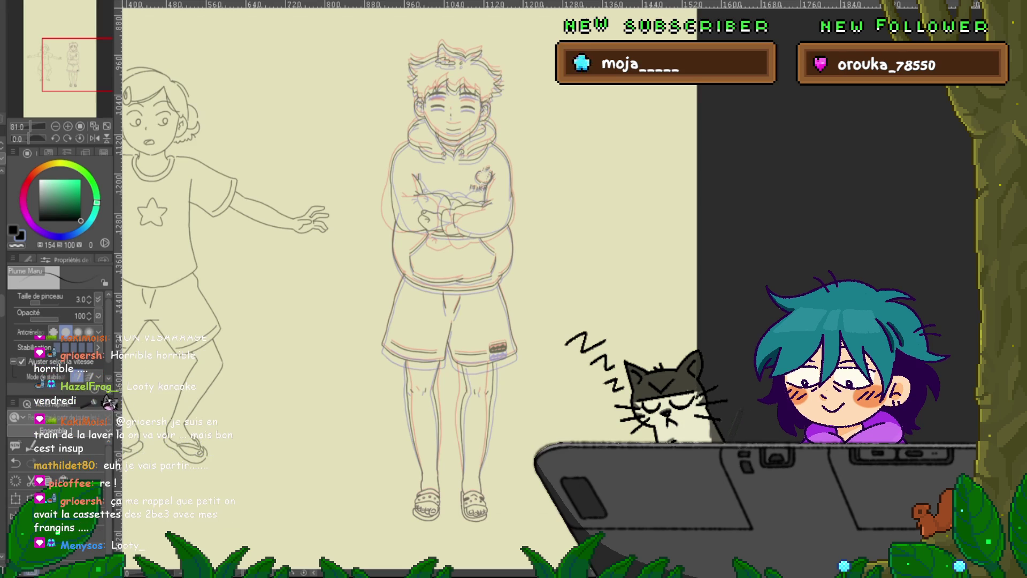
Hide the red and blue sketch lines, leaving only the grey lineart visible.
key(ctrl+comma)
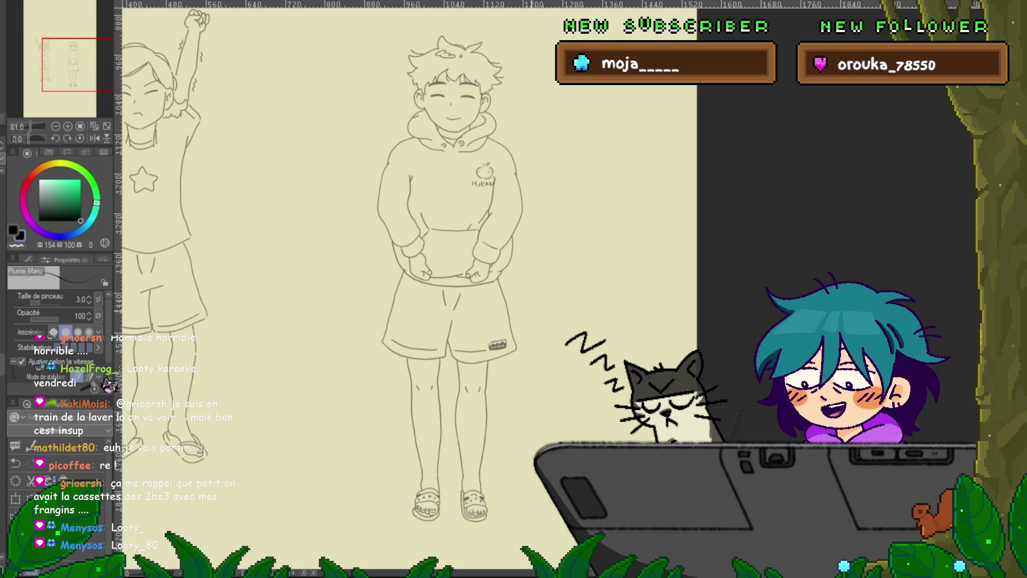
key(ctrl+z)
key(ctrl+y)
key(ctrl+z)
key(ctrl+y)
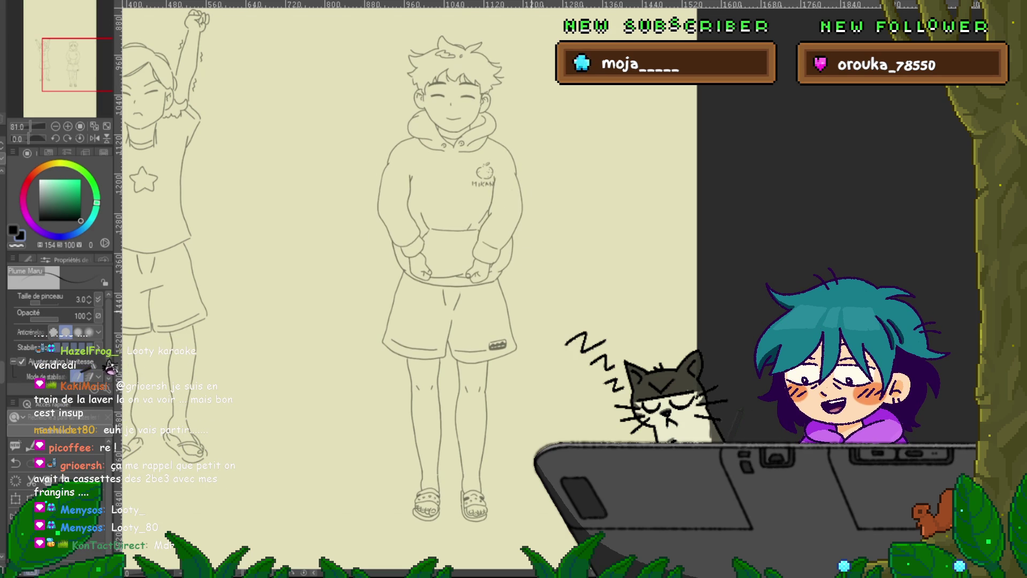
key(ctrl+z)
key(ctrl+y)
key(ctrl+z)
key(ctrl+y)
key(ctrl+z)
key(ctrl+y)
key(ctrl+z)
key(ctrl+y)
key(ctrl+z)
key(ctrl+y)
key(ctrl+z)
key(ctrl+y)
key(ctrl+z)
key(ctrl+y)
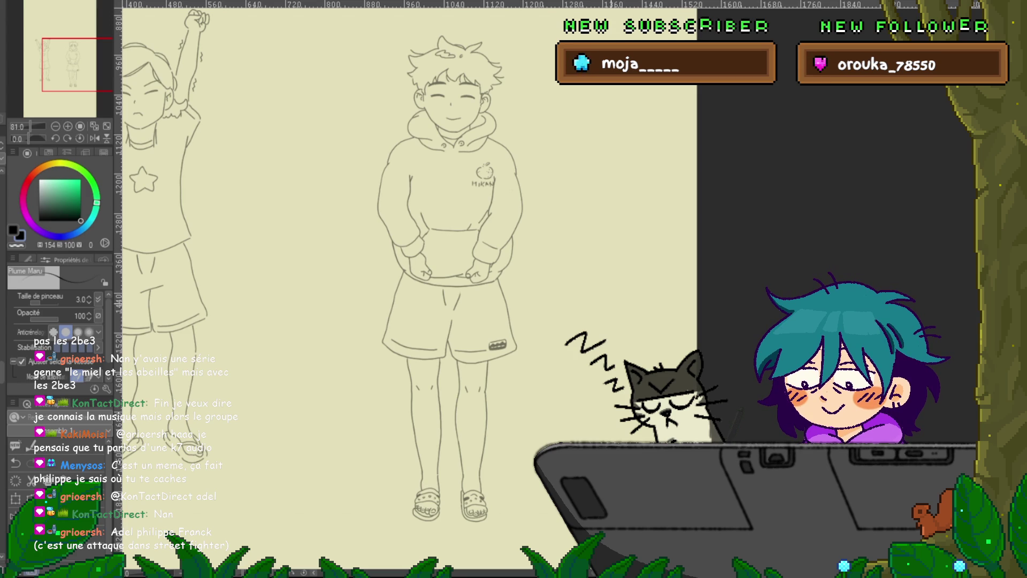
Undo back to the boy's arms-at-sides pose, then start animation playback.
key(ctrl+z)
key(ctrl+z)
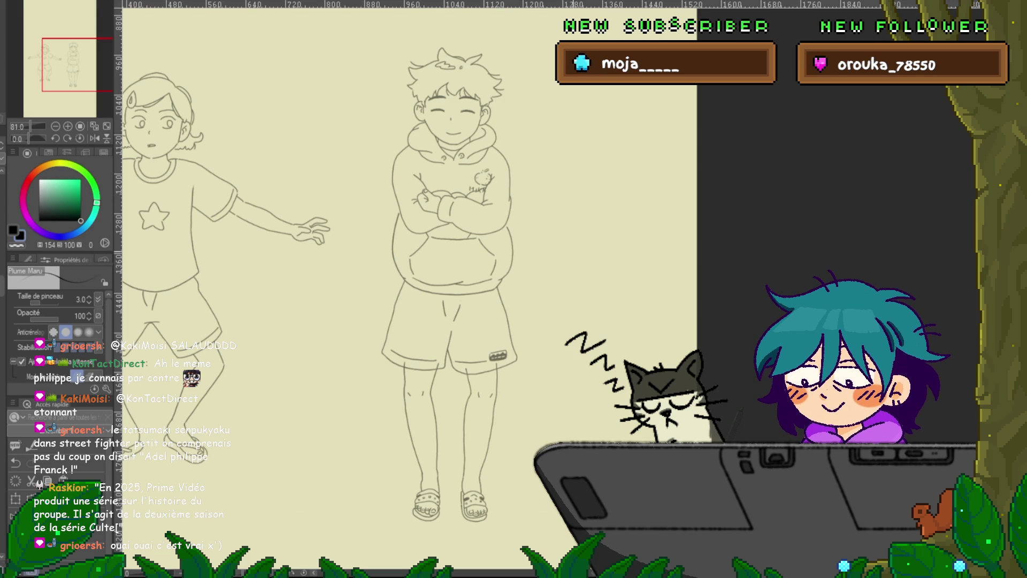
key(space)
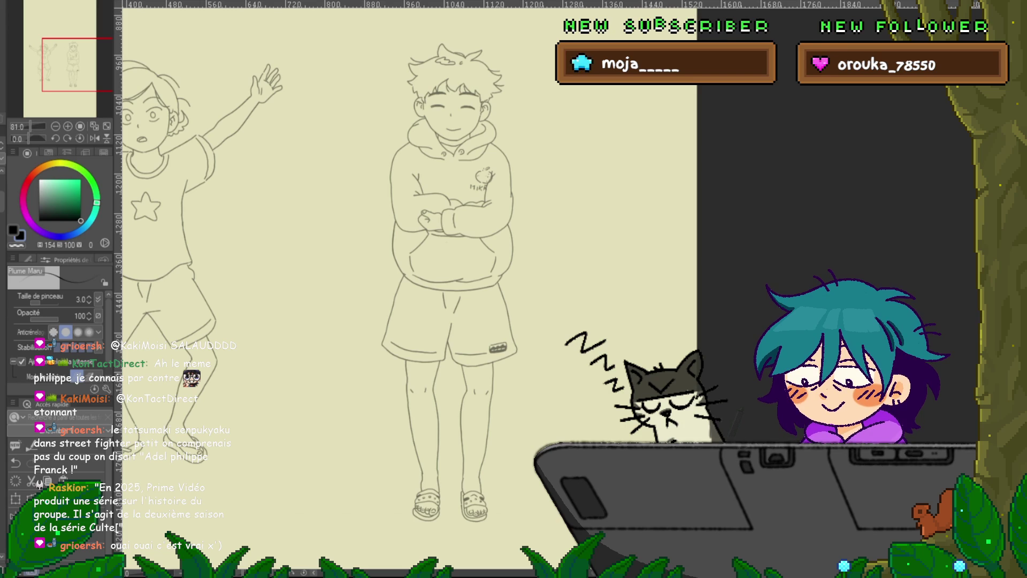
Replay the animation frames, then paste in the boy's drawing as a reference.
key(space)
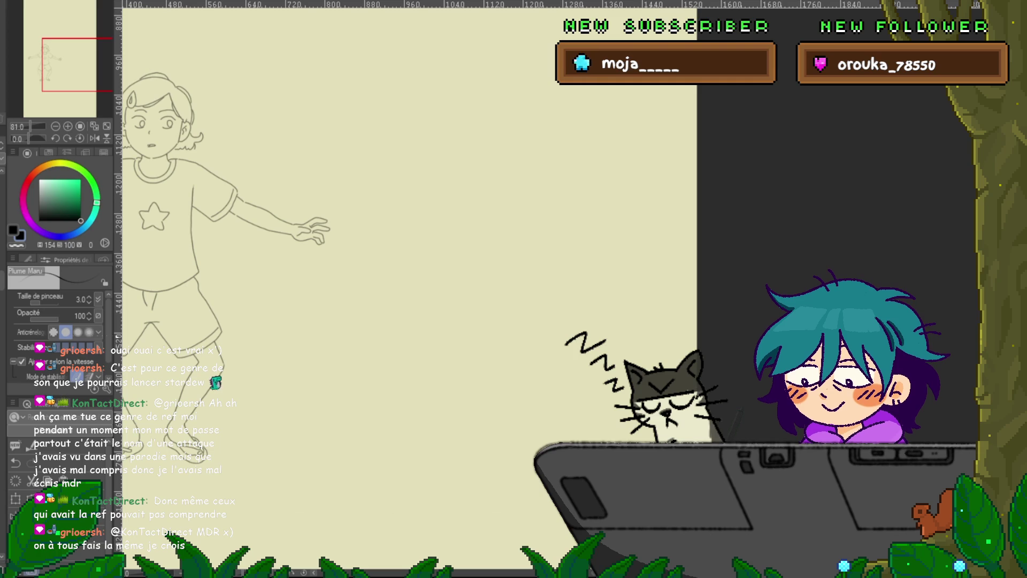
key(ctrl+v)
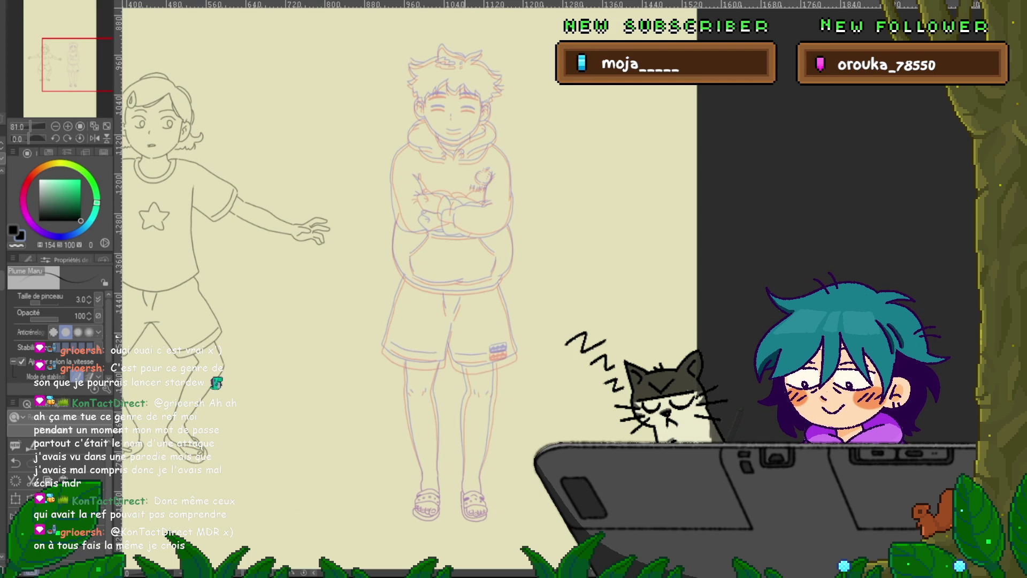
Frame the crossed-arms boy beside the girl, then switch the layer colour tint on and off.
scroll(463, 200, up, 5)
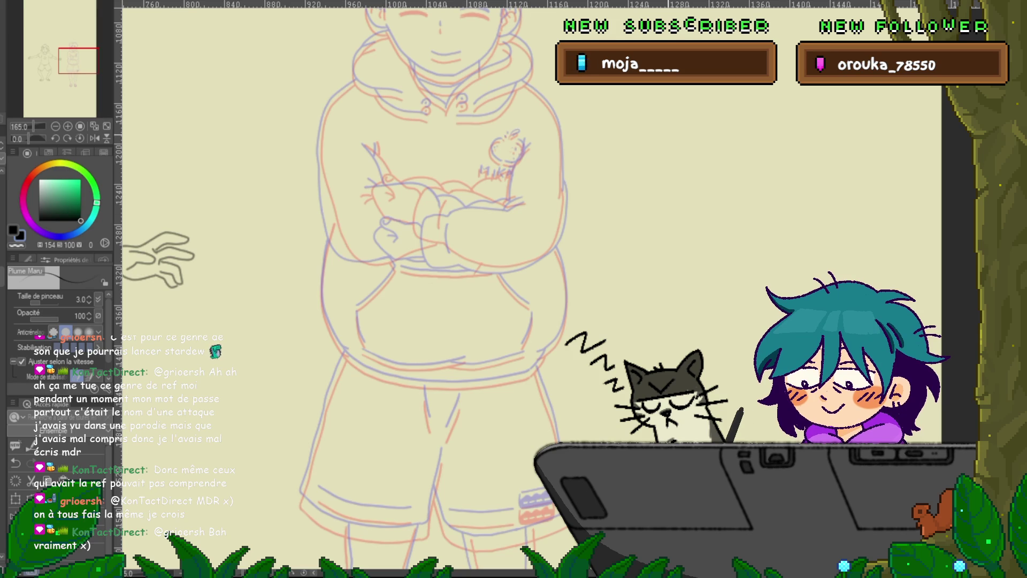
scroll(422, 289, up, 3)
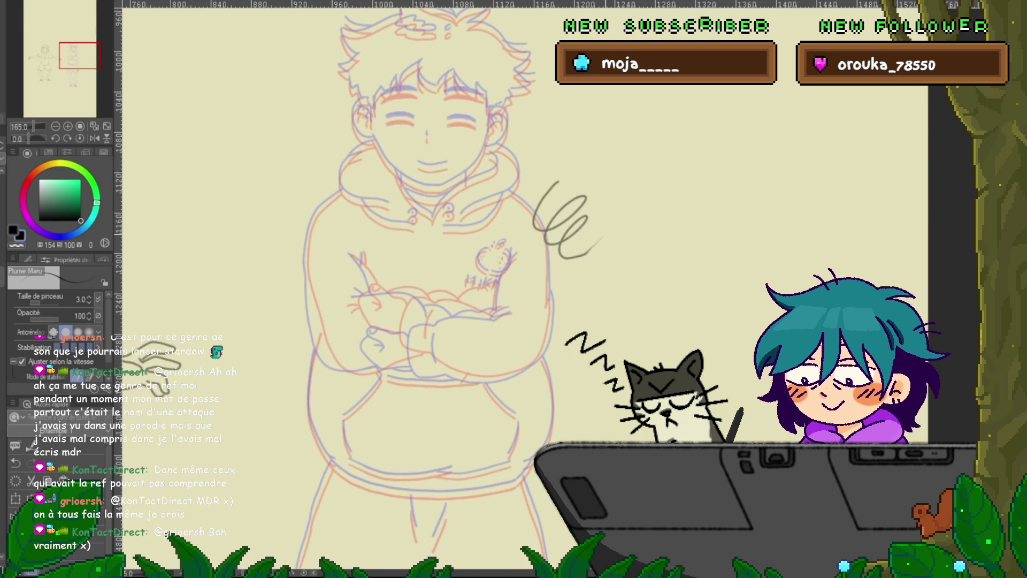
scroll(403, 230, up, 2)
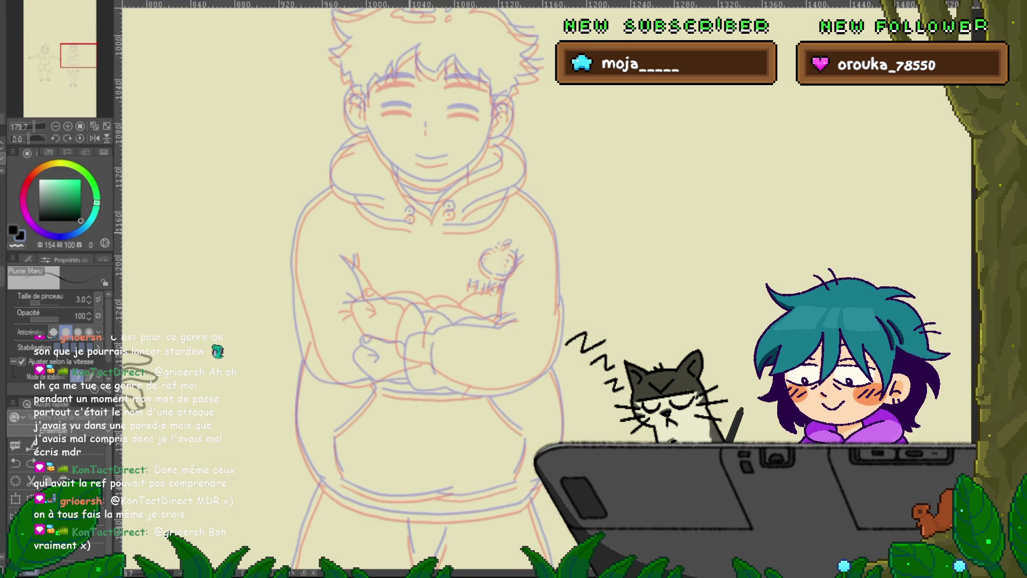
drag(137, 369, 140, 455)
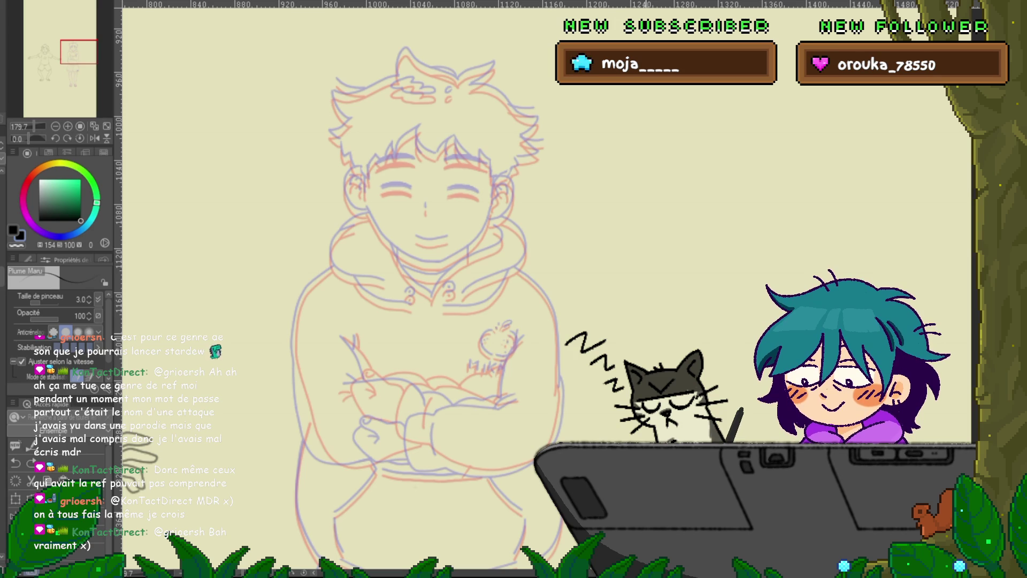
mouse_move(426, 193)
mouse_down()
mouse_move(412, 188)
mouse_move(419, 202)
mouse_move(540, 224)
mouse_move(524, 214)
mouse_up()
scroll(514, 288, down, 2)
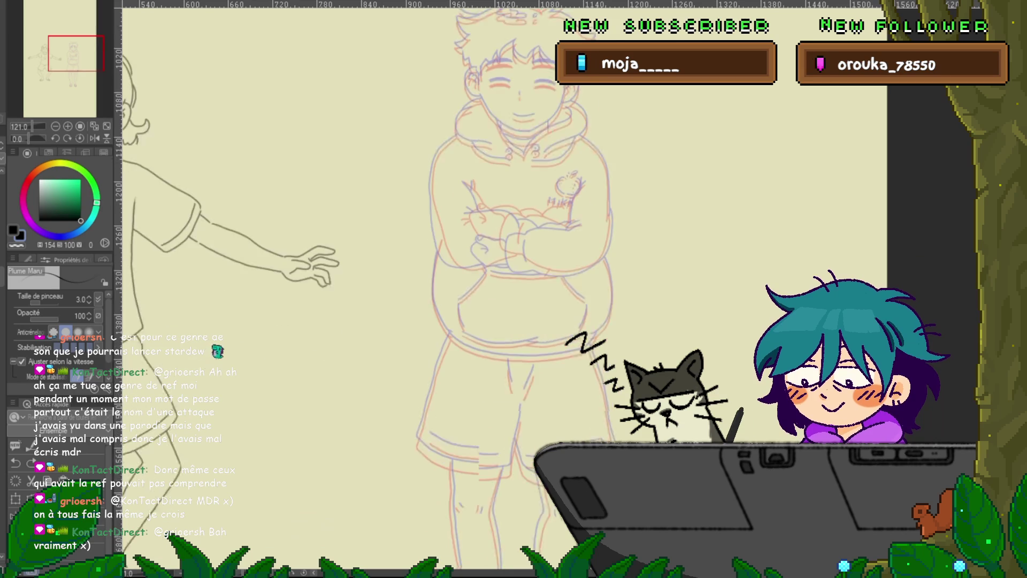
drag(572, 289, 423, 289)
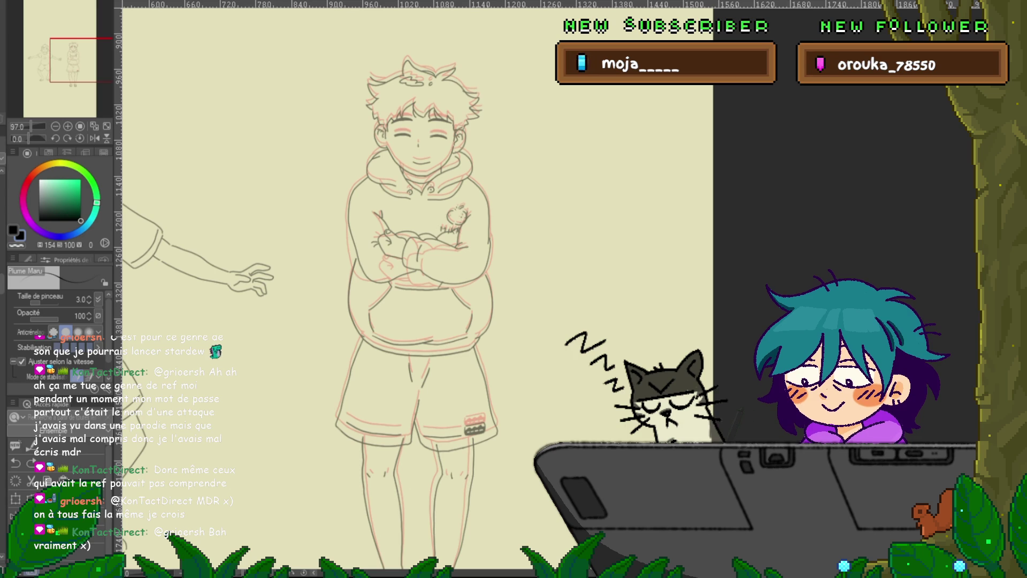
key(ctrl+l)
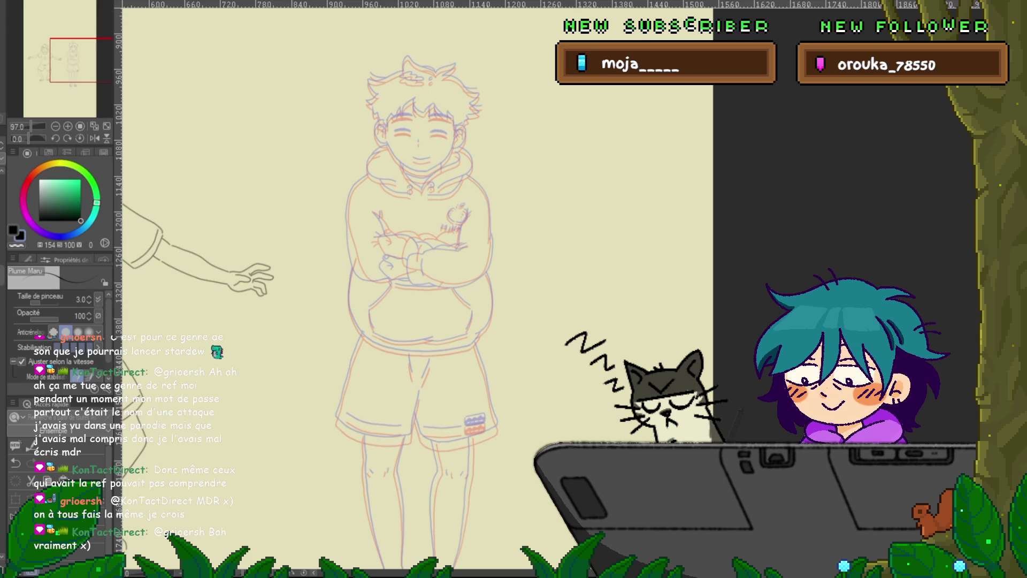
key(ctrl+shift+c)
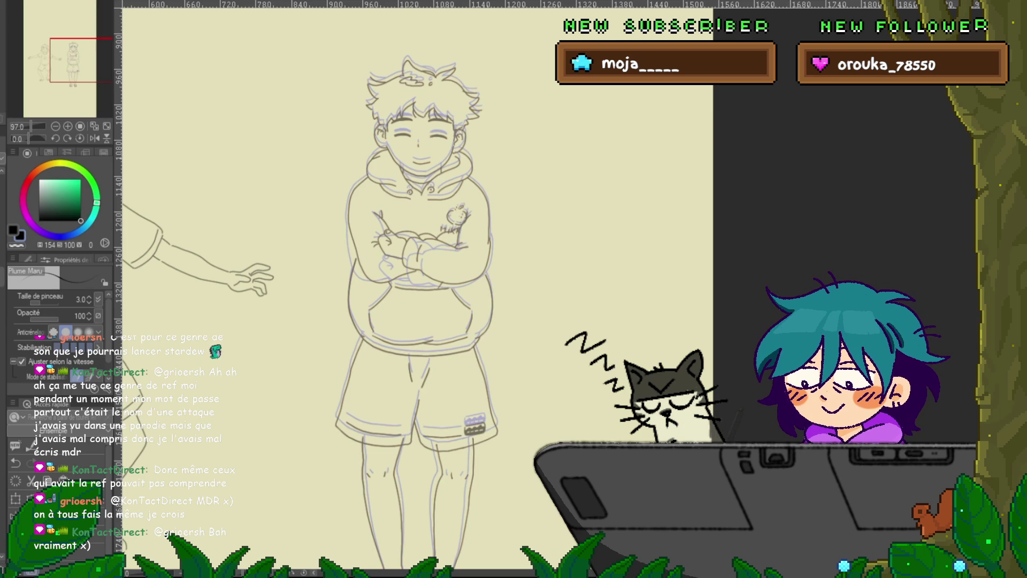
Restore the two long leg lines, compare with the earlier version, and start transforming the boy.
key(ctrl+y)
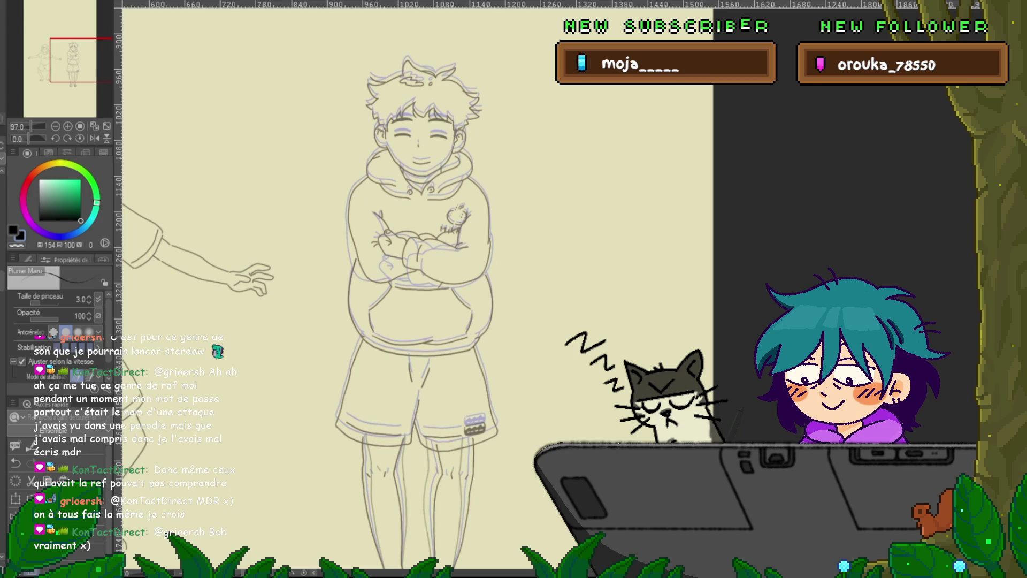
key(ctrl+z)
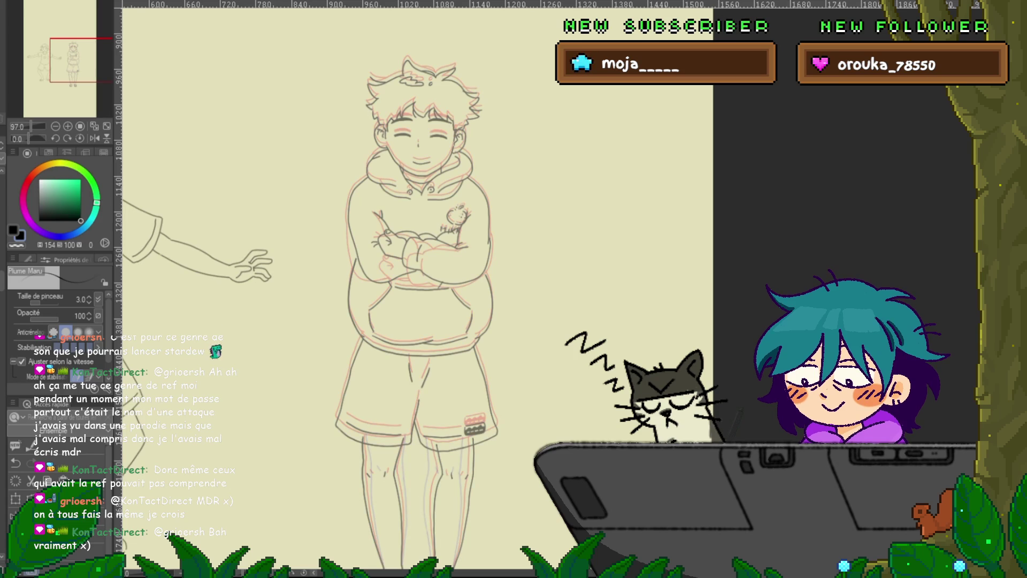
key(ctrl+y)
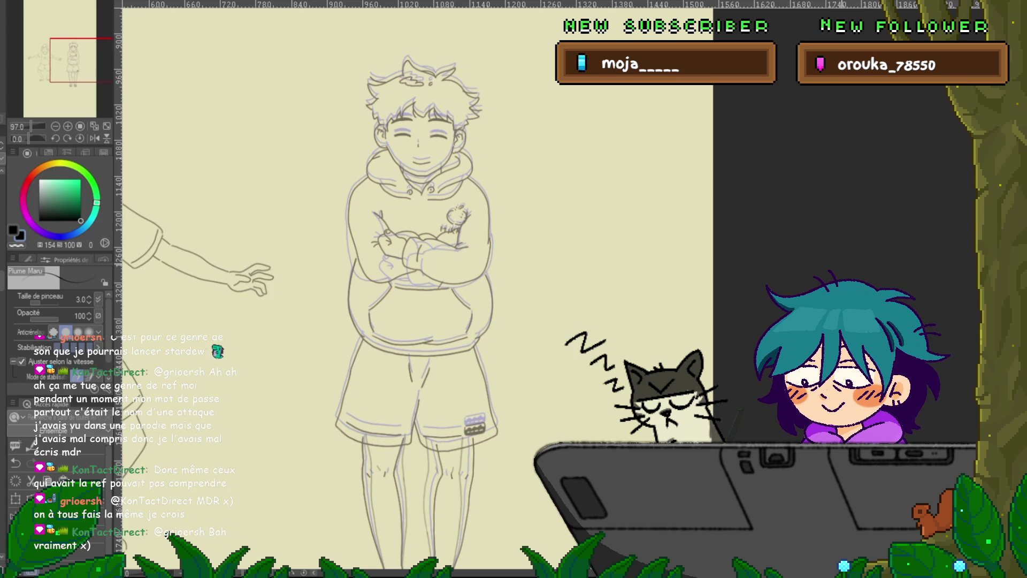
key(ctrl+minus)
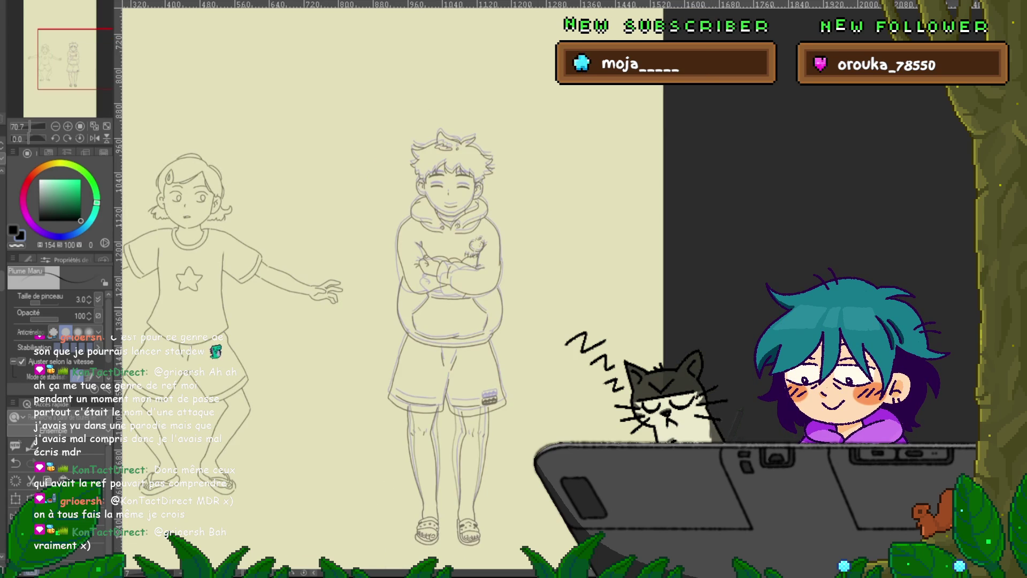
scroll(393, 289, down, 2)
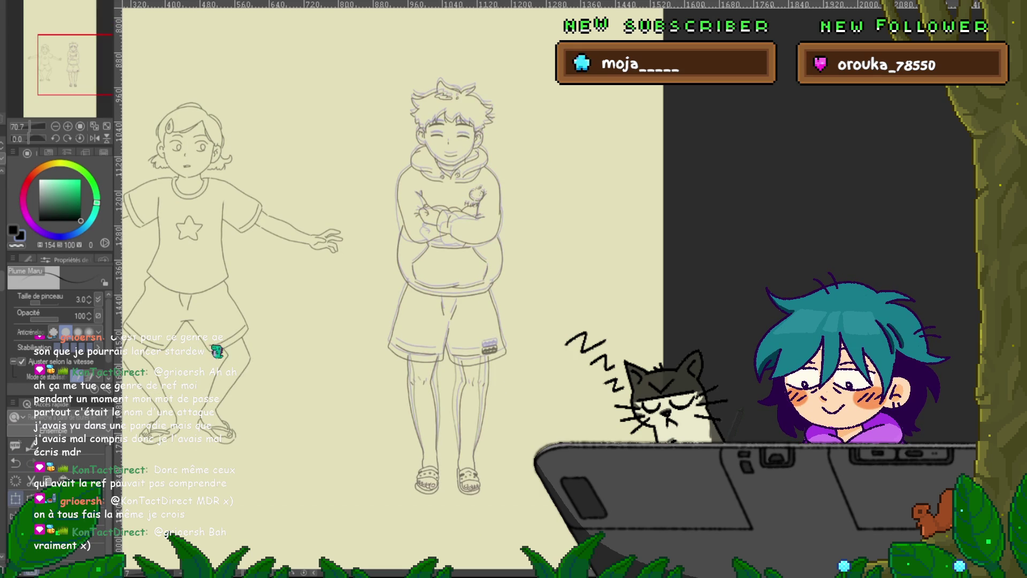
key(ctrl+t)
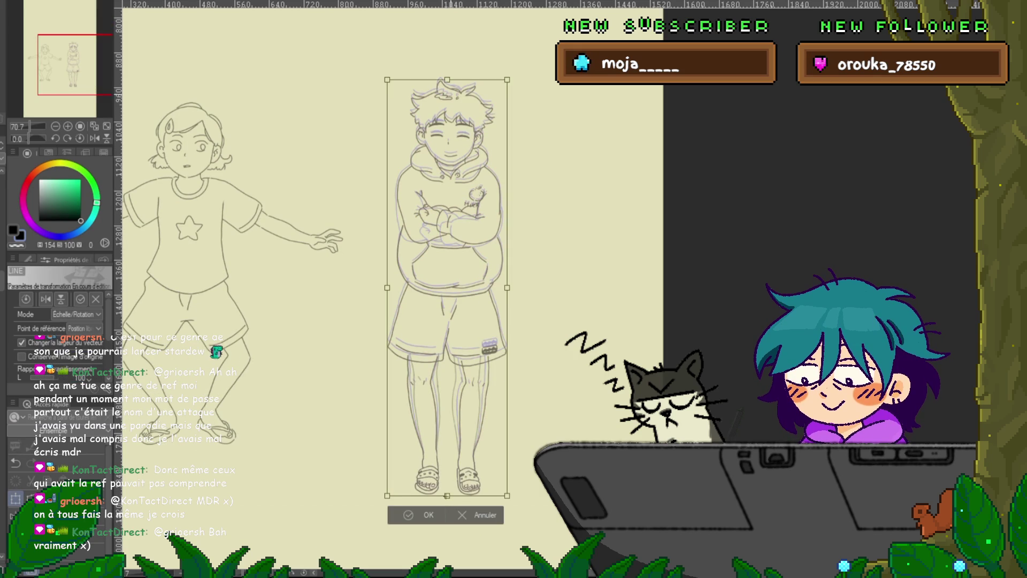
Squash the boy's figure very slightly from the top and apply the resize.
drag(447, 80, 447, 81)
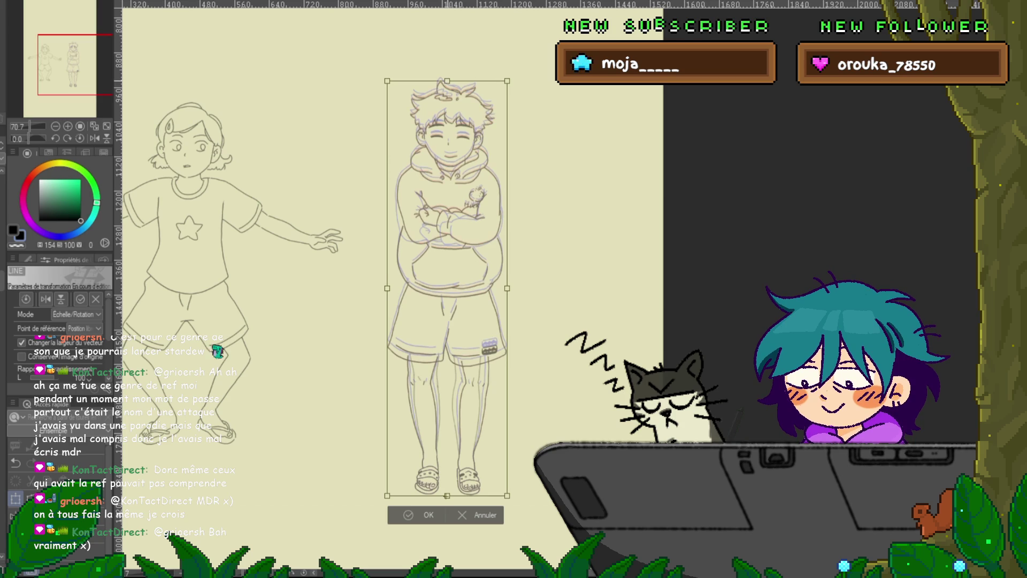
key(Return)
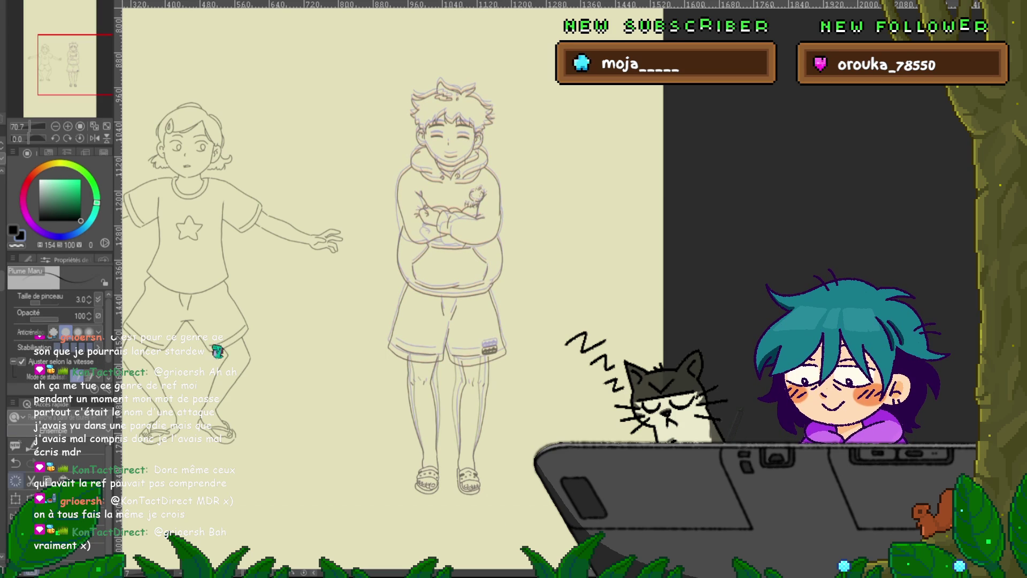
key(ctrl+t)
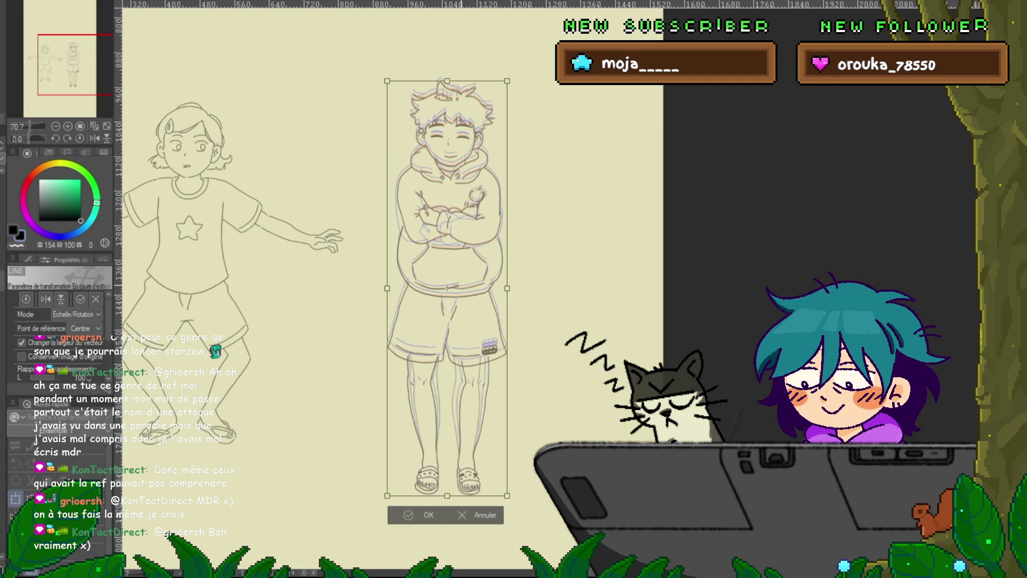
key(Return)
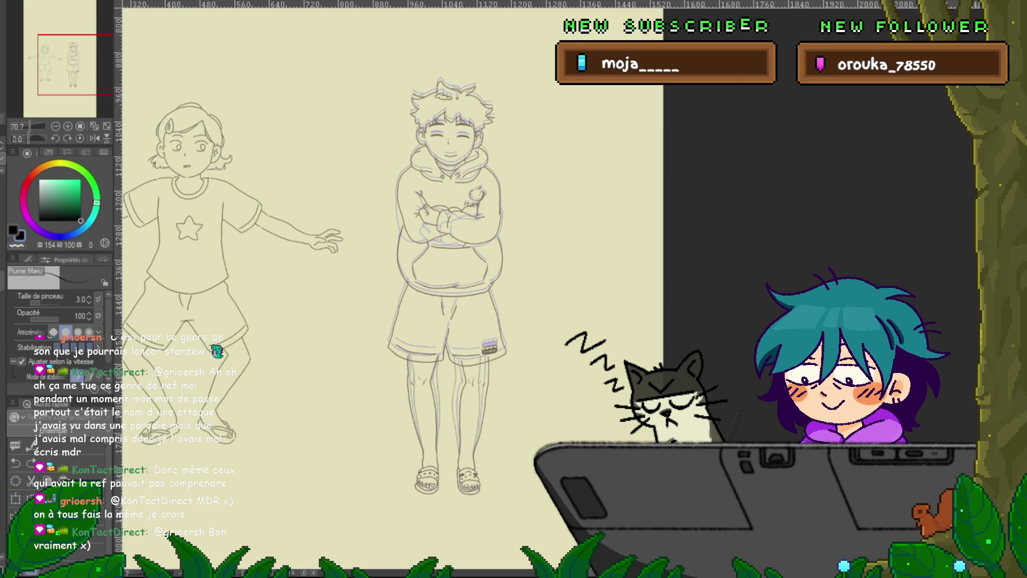
Nudge the boy's lineart one step left and one step down, then commit the transform.
key(ctrl+t)
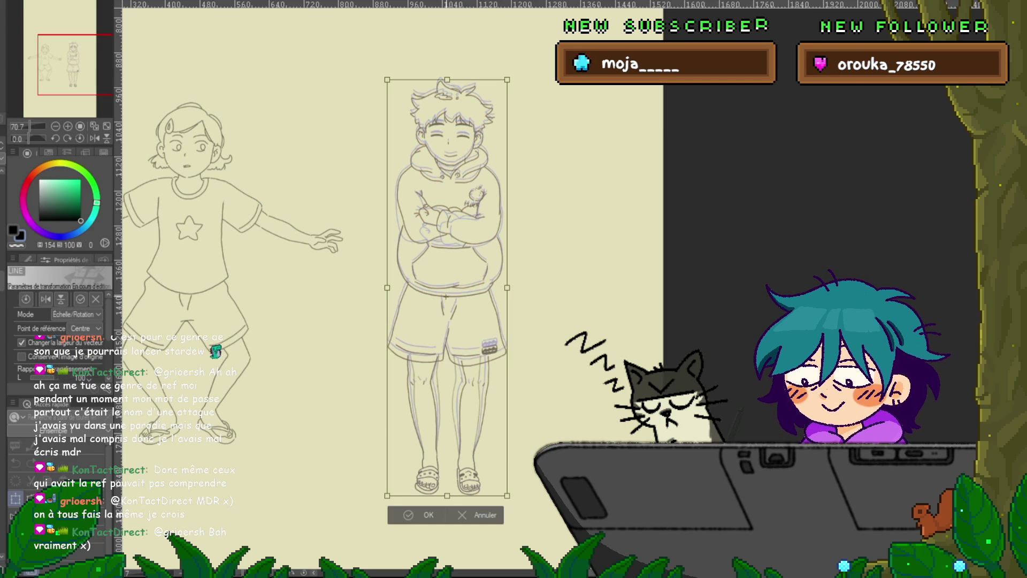
scroll(482, 320, up, 3)
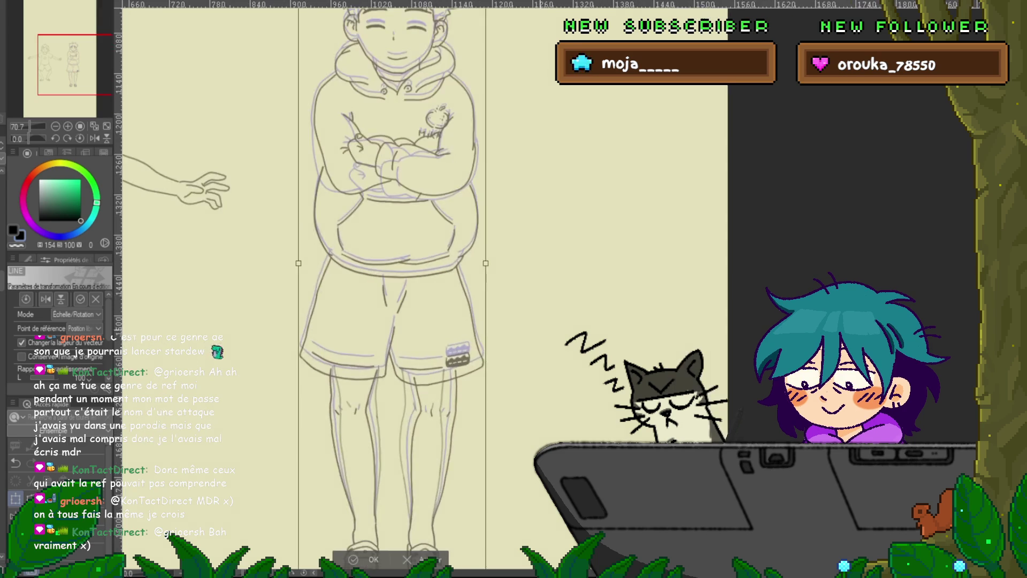
scroll(392, 289, up, 5)
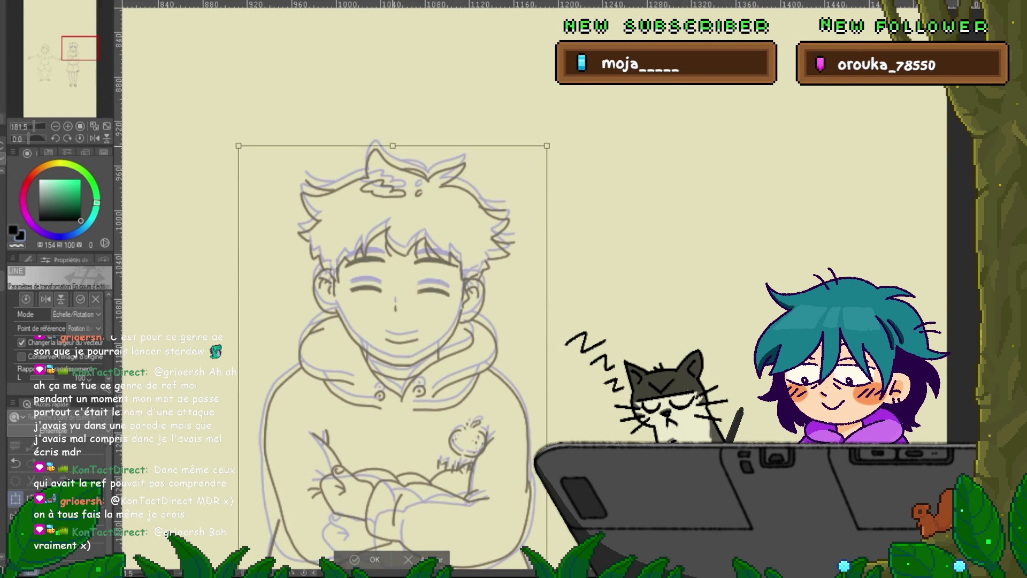
key(Left)
key(Down)
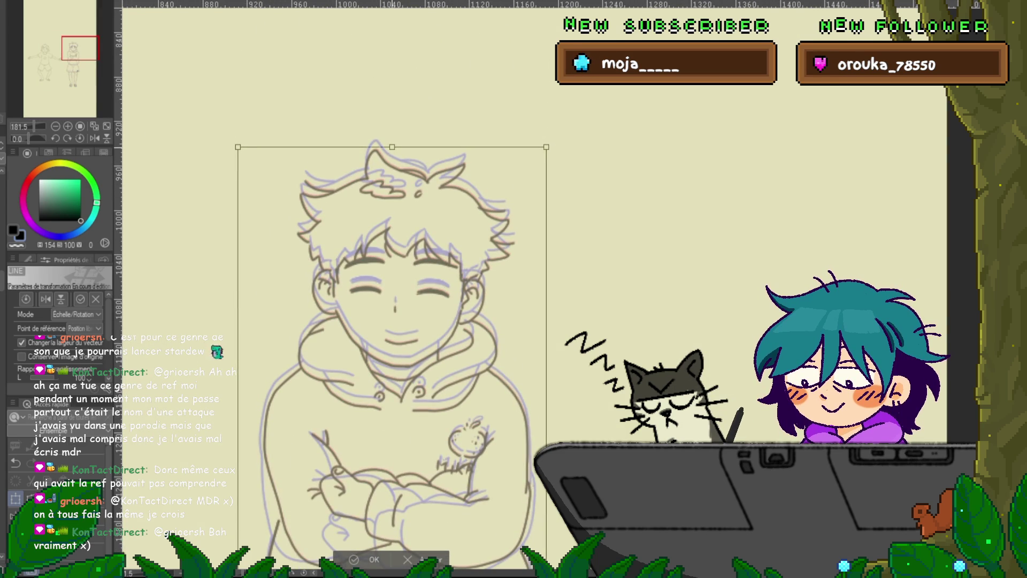
key(Return)
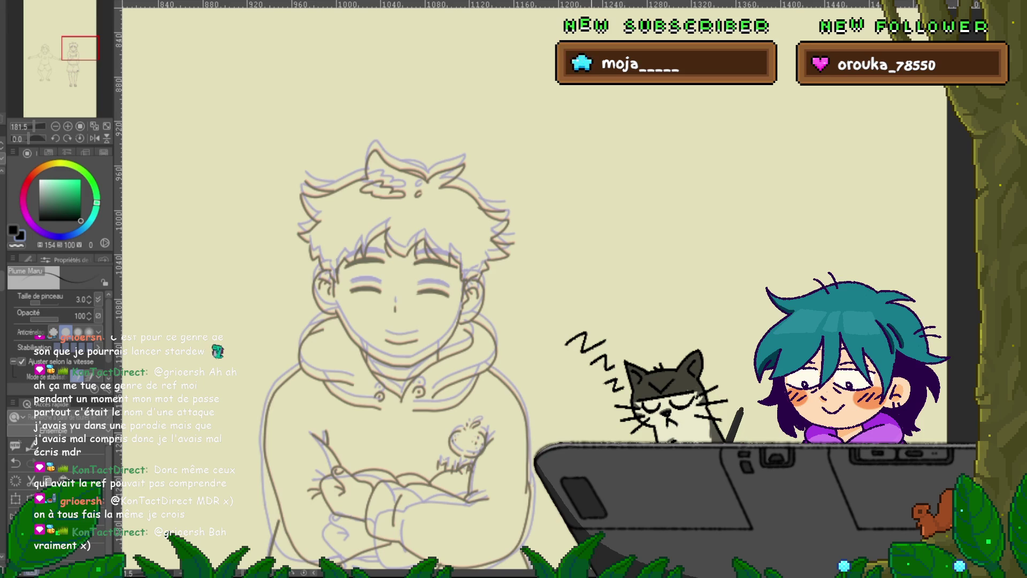
scroll(396, 289, down, 5)
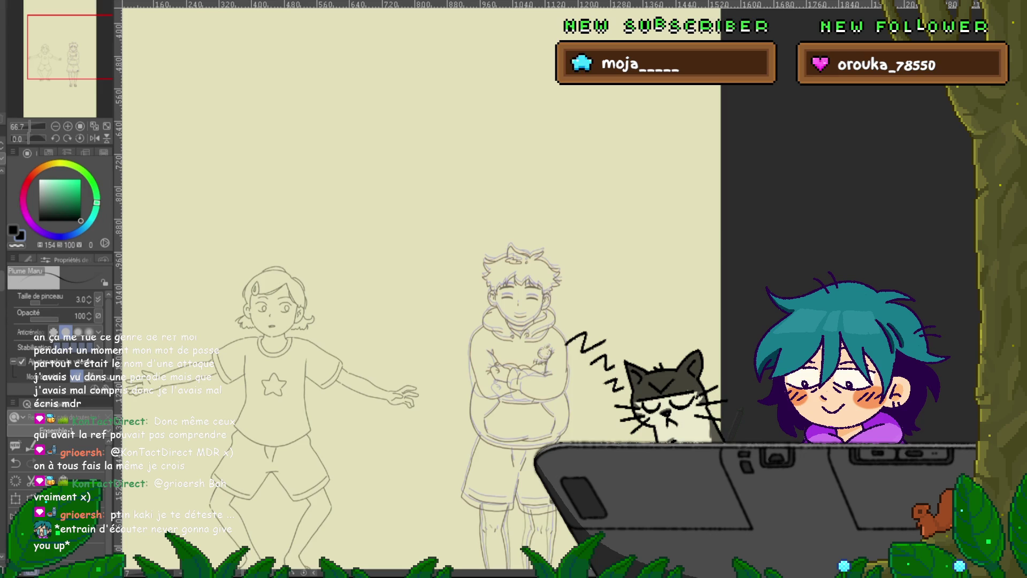
scroll(422, 289, down, 4)
scroll(348, 299, right, 4)
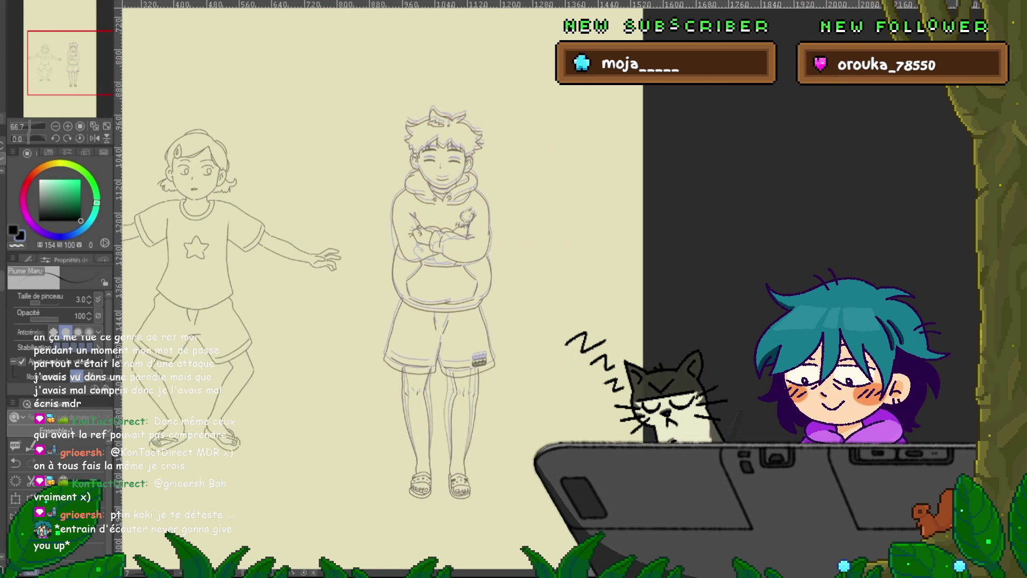
scroll(348, 299, left, 3)
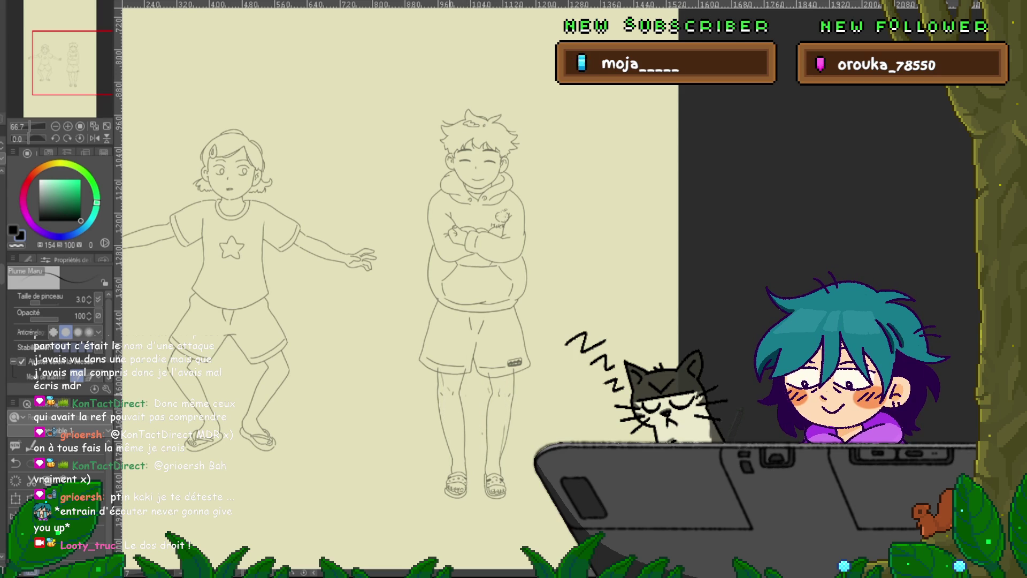
scroll(489, 483, up, 5)
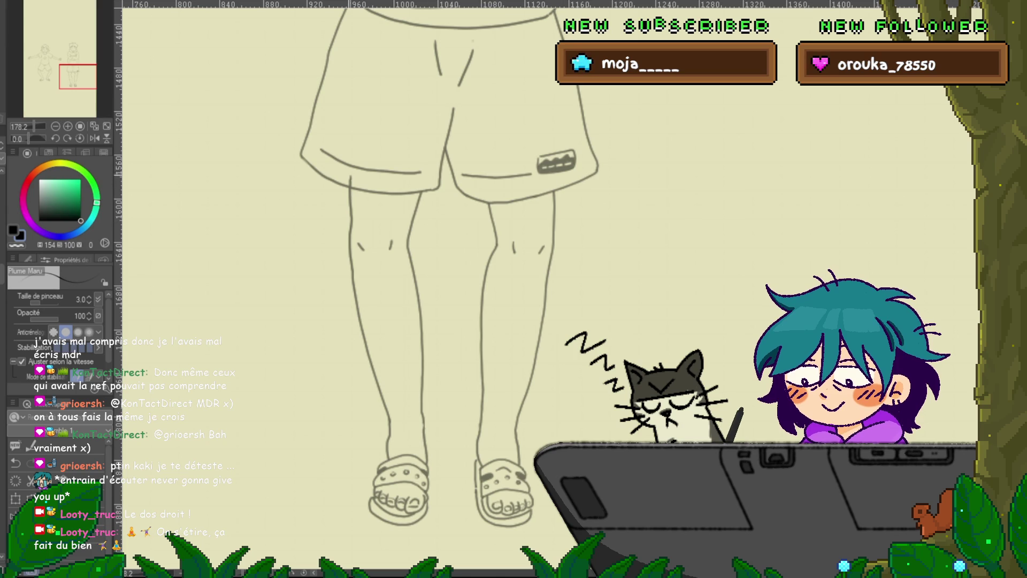
Undo and redo the toe and sandal lines to compare the boy's feet.
key(ctrl+z)
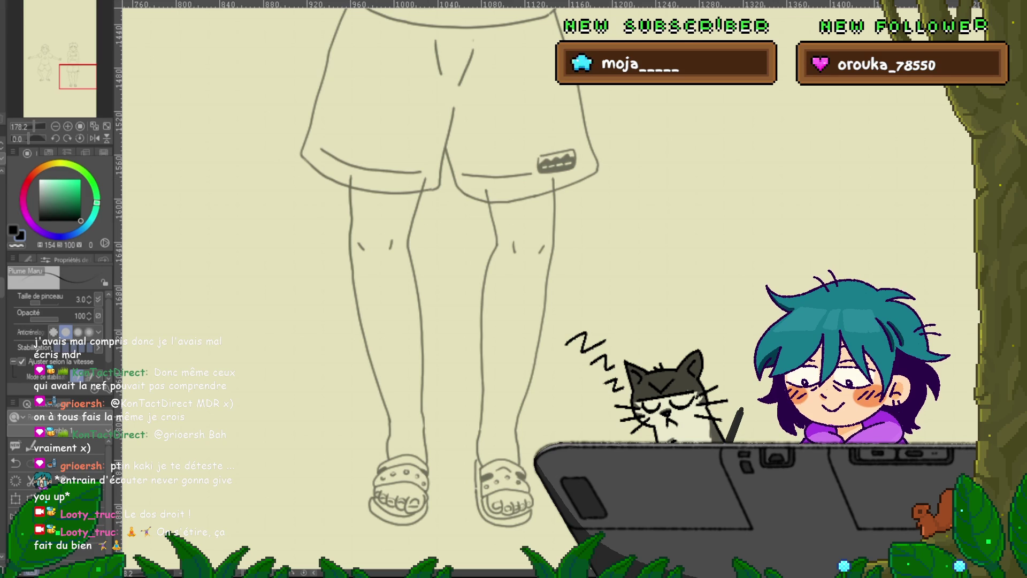
key(ctrl+z)
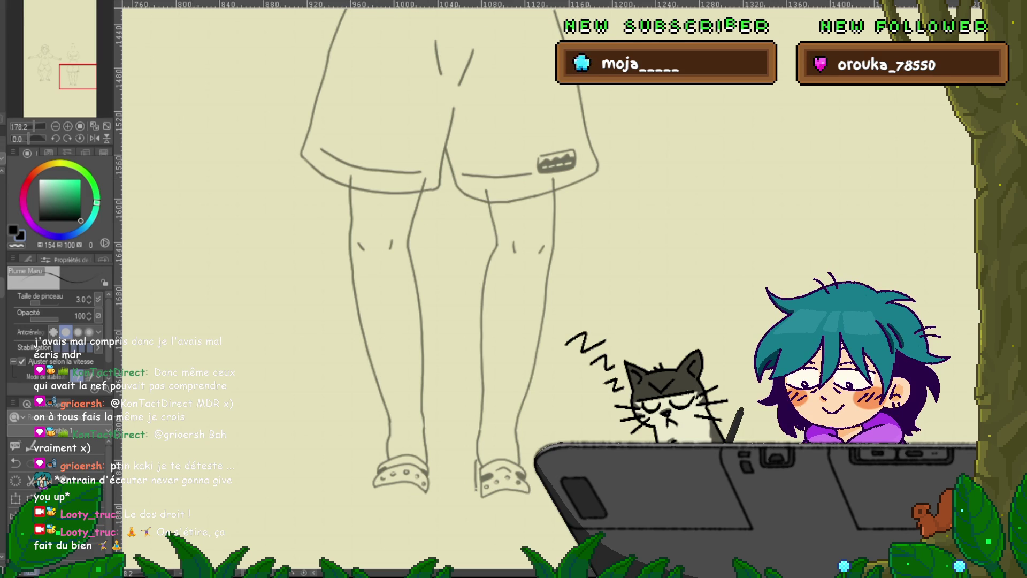
key(ctrl+y)
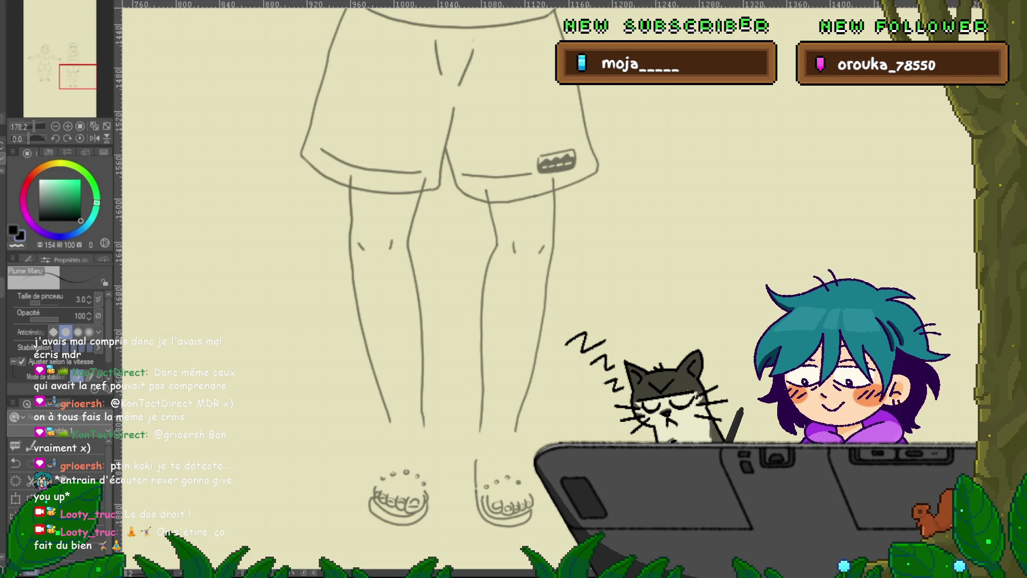
key(ctrl+z)
key(ctrl+y)
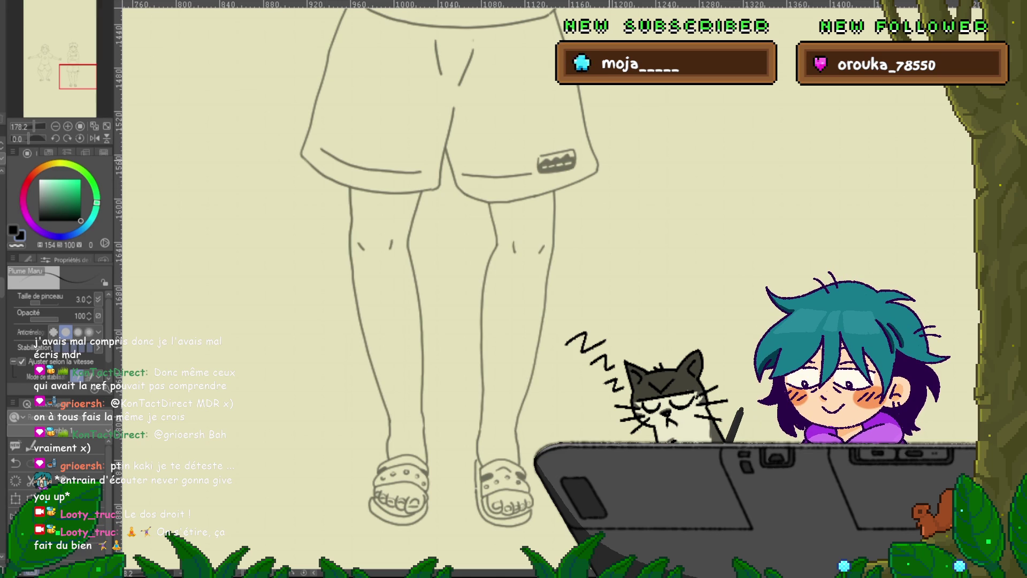
Pan the canvas so the boy's whole head is visible.
scroll(693, 386, down, 5)
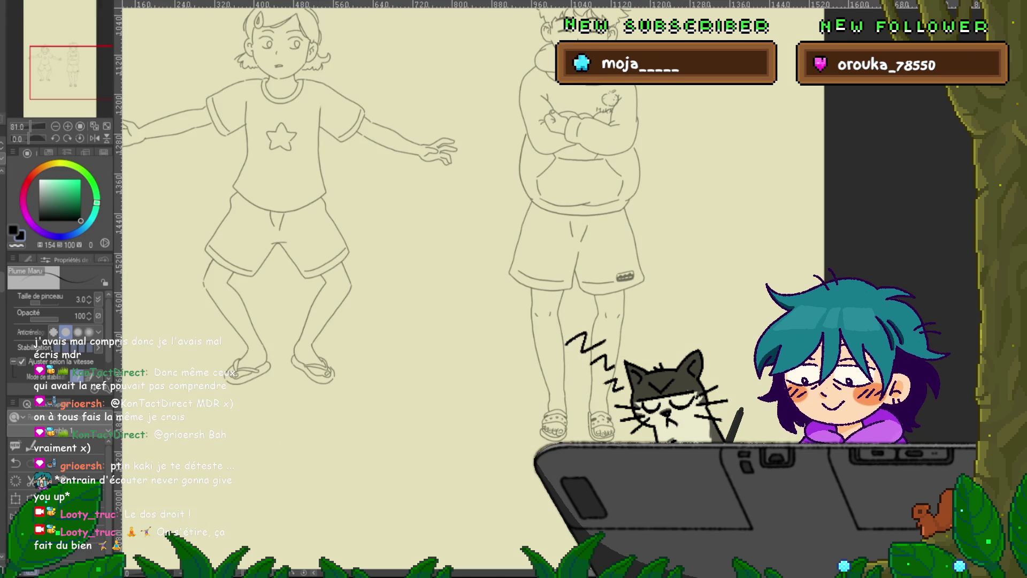
scroll(552, 222, right, 5)
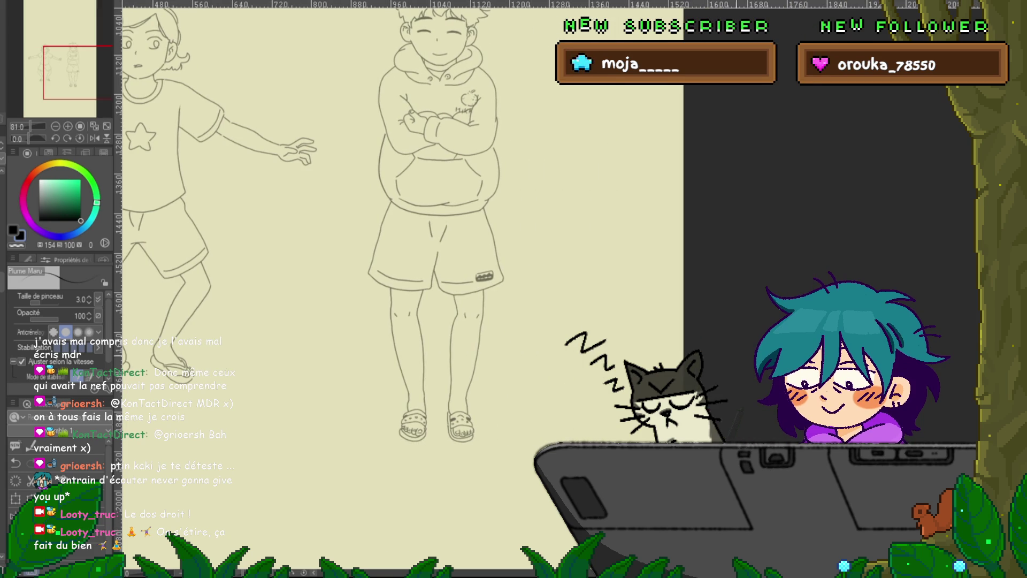
scroll(401, 278, up, 3)
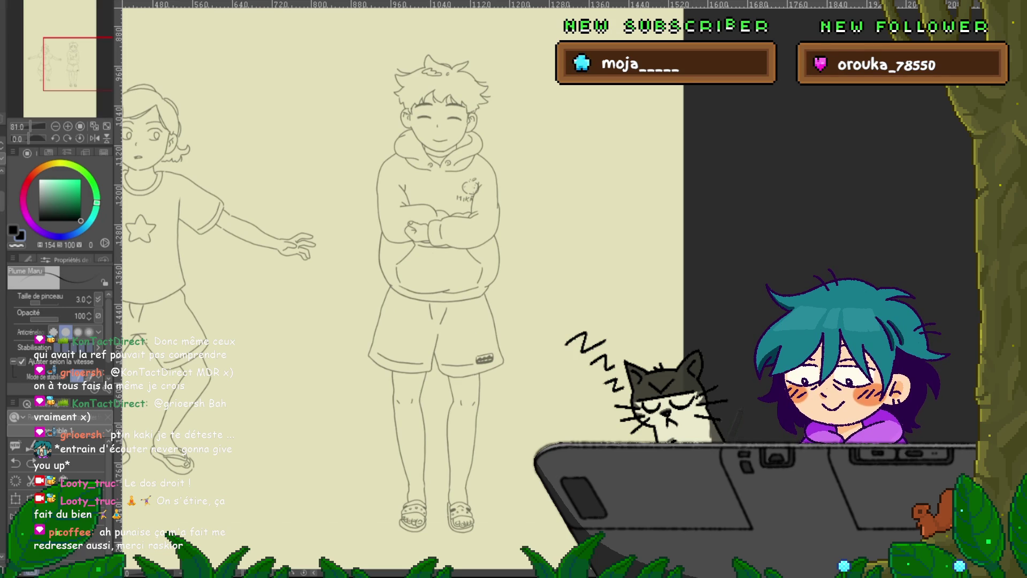
Flip through history between the boy's arms-down and crossed-arms versions.
key(ctrl+z)
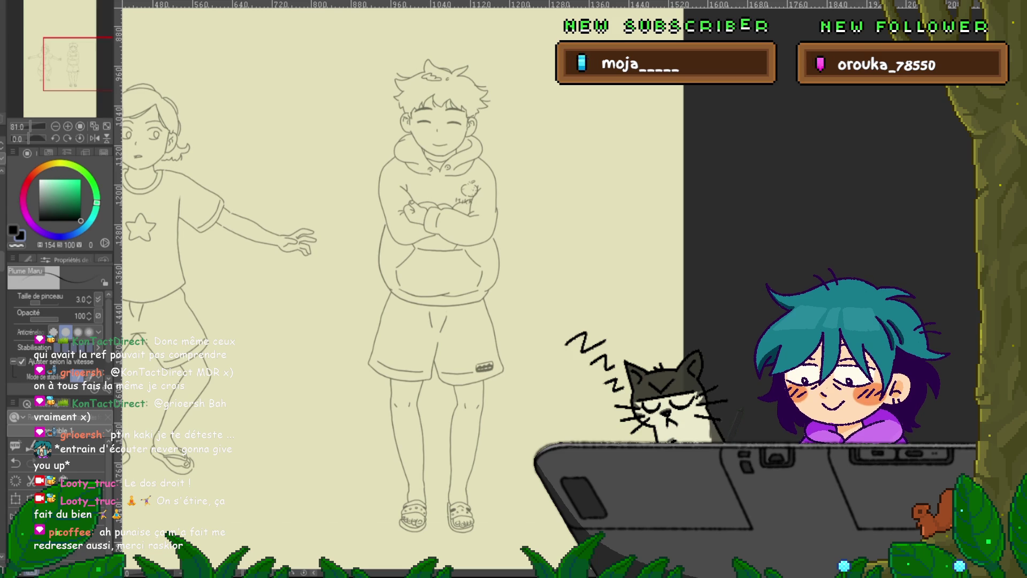
key(ctrl+z)
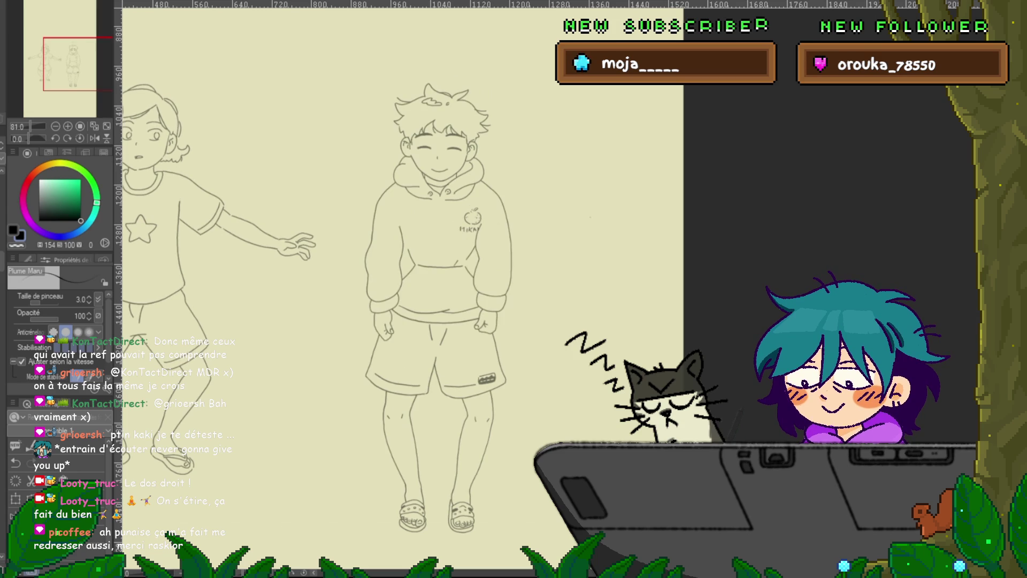
key(ctrl+y)
key(ctrl+z)
key(ctrl+y)
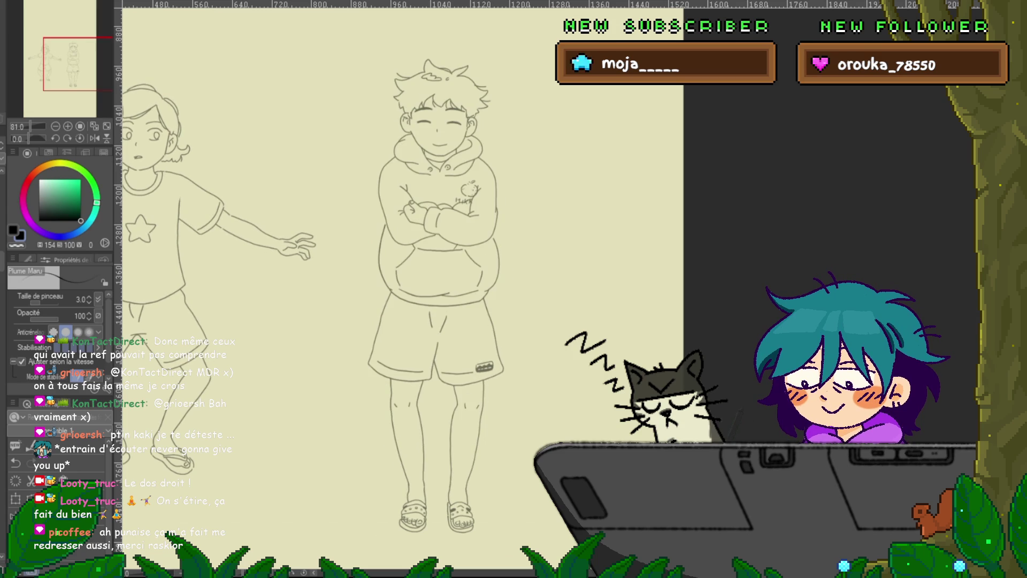
Step through history to the boy's T-pose version, then back toward crossed arms.
key(ctrl+y)
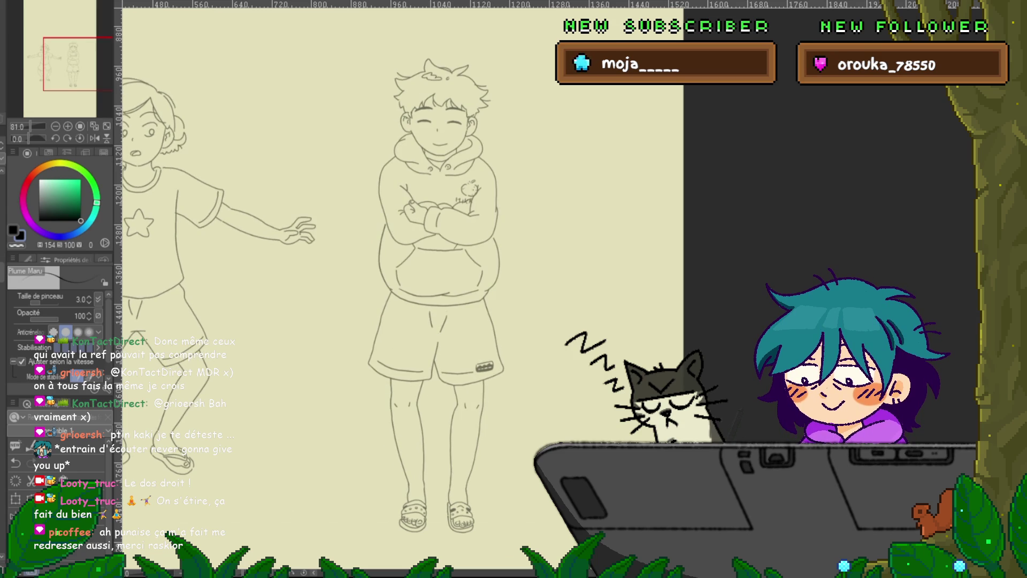
key(ctrl+y)
key(ctrl+z)
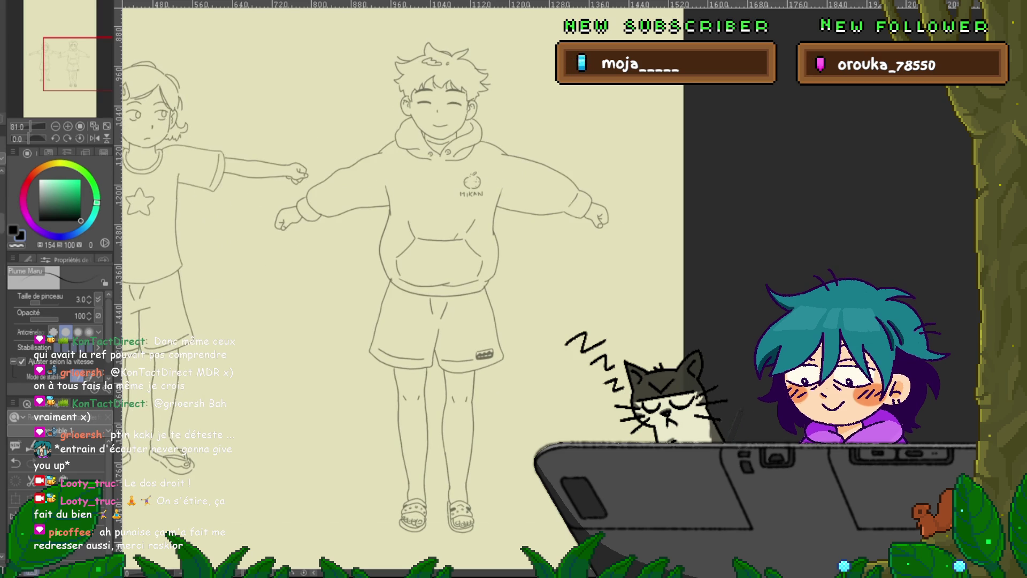
key(ctrl+z)
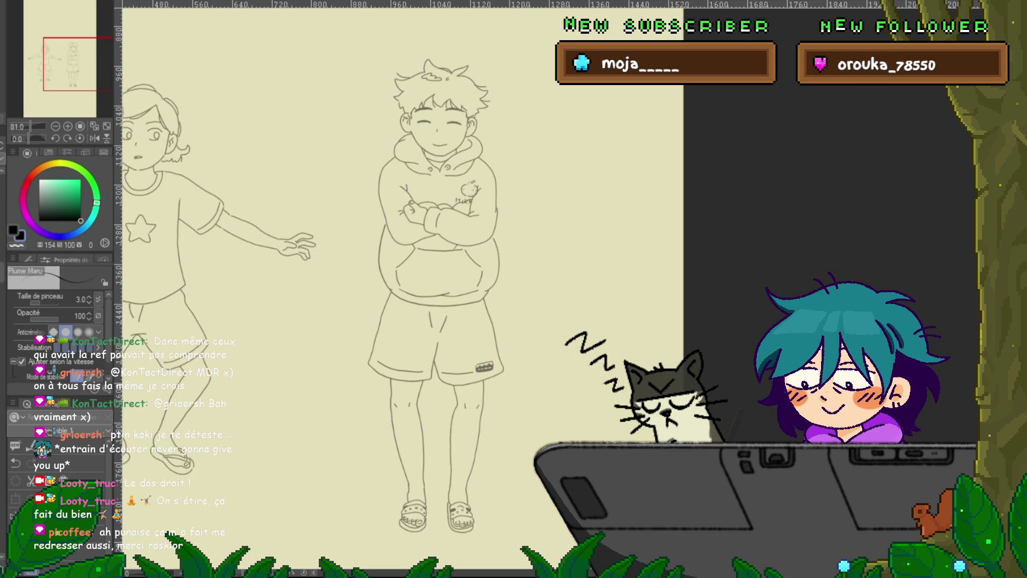
key(ctrl+y)
key(ctrl+y)
key(ctrl+y)
Flip repeatedly between earlier history states of both figures, including the girl.
key(ctrl+z)
key(ctrl+z)
key(ctrl+z)
key(ctrl+y)
key(ctrl+y)
key(ctrl+y)
key(ctrl+z)
key(ctrl+z)
key(ctrl+y)
key(ctrl+y)
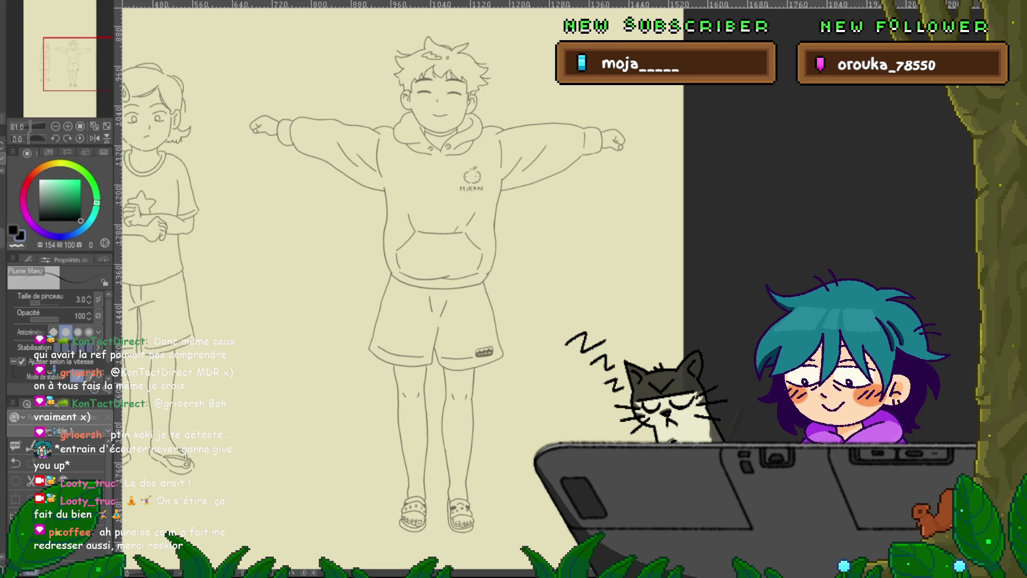
key(ctrl+z)
key(ctrl+z)
key(ctrl+y)
key(ctrl+y)
key(ctrl+z)
key(ctrl+y)
key(ctrl+z)
key(ctrl+z)
key(ctrl+y)
key(ctrl+y)
key(ctrl+z)
key(ctrl+y)
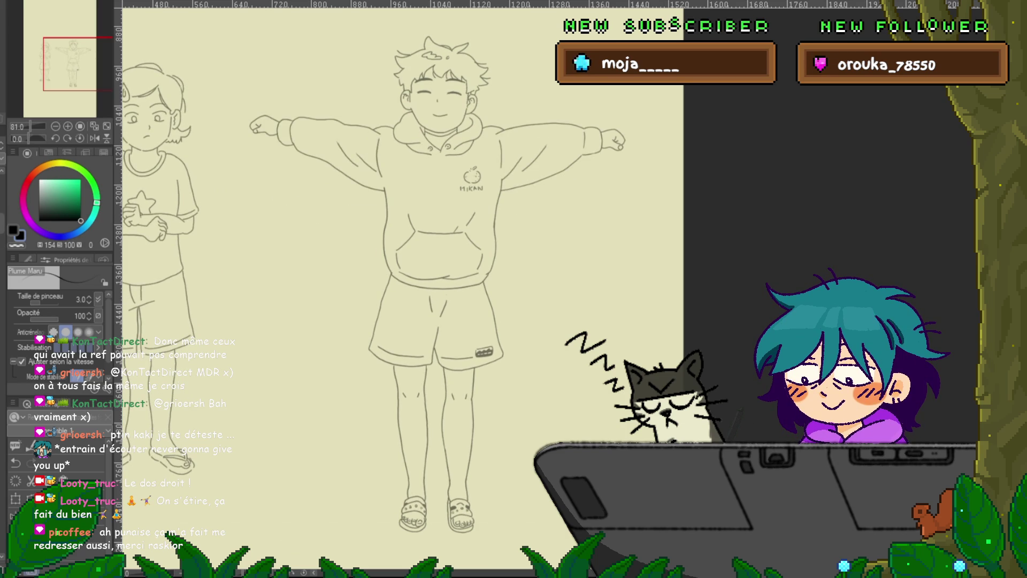
Rewind to before the boy was drawn, then redo to bring him back.
key(ctrl+z)
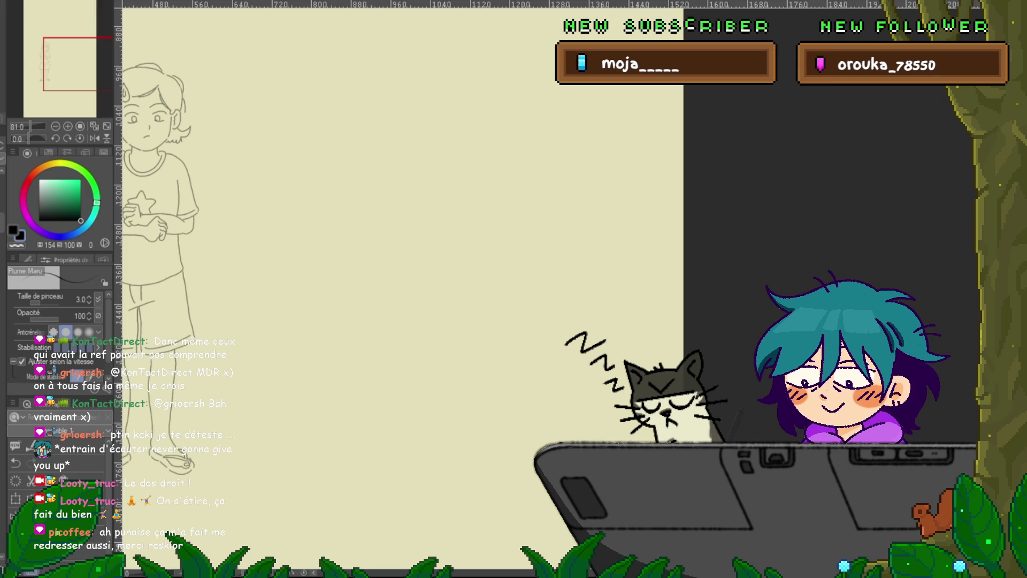
key(ctrl+y)
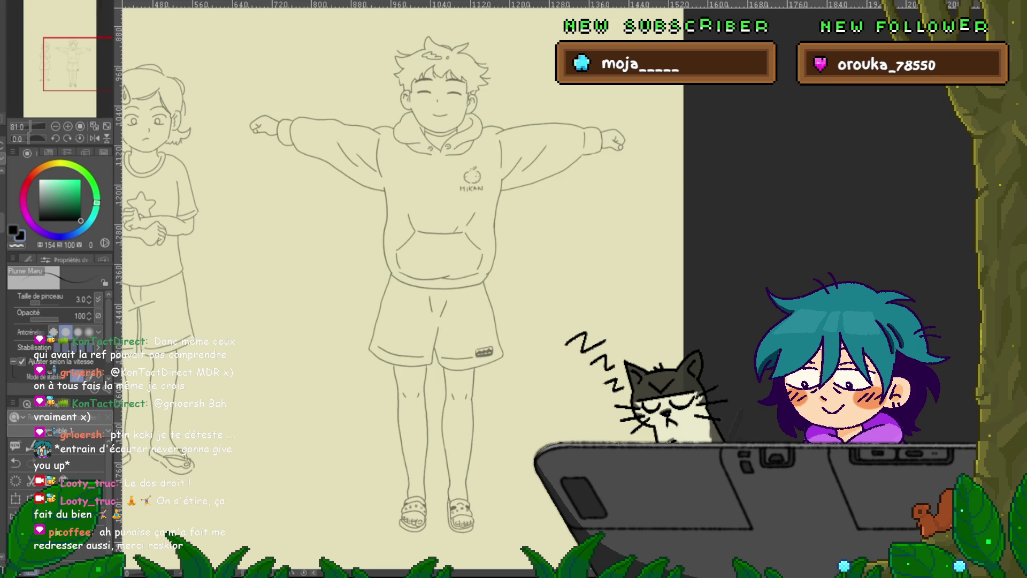
key(ctrl+y)
key(ctrl+z)
key(ctrl+y)
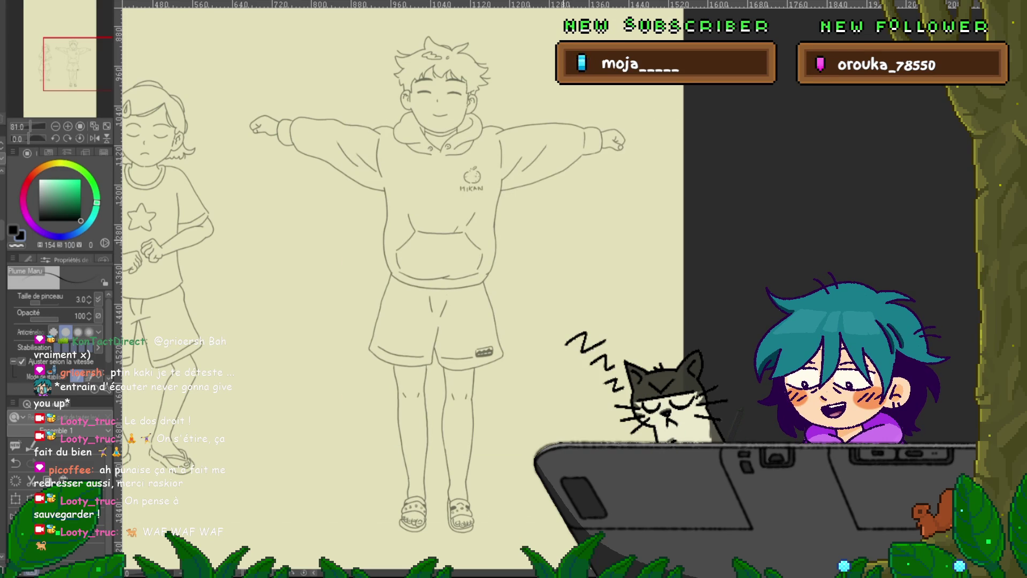
Pan right and compare the boy's raised-arm and lowered-arm versions, ending on the T-pose.
scroll(402, 289, right, 2)
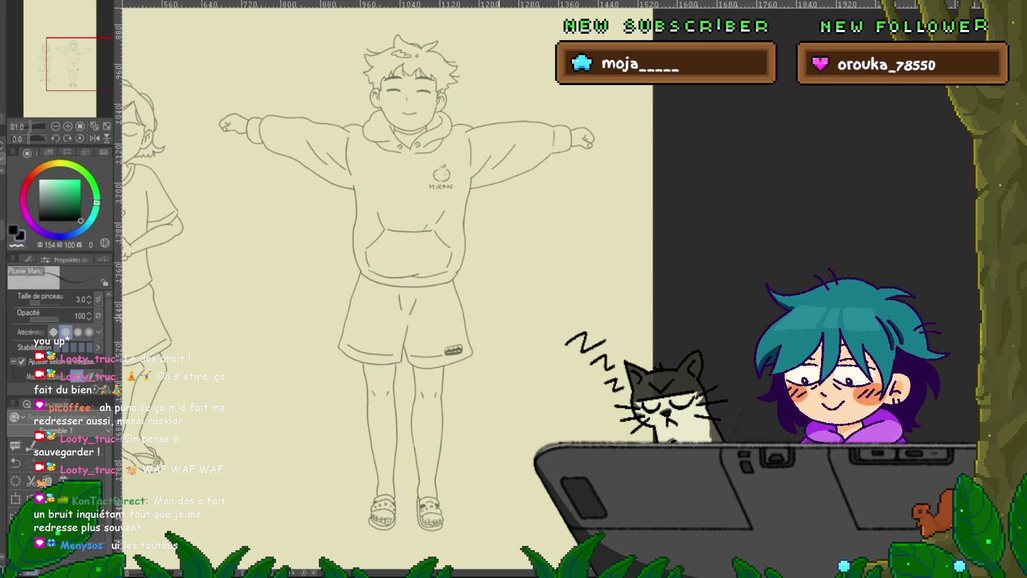
key(ctrl+y)
key(ctrl+z)
key(ctrl+y)
key(ctrl+z)
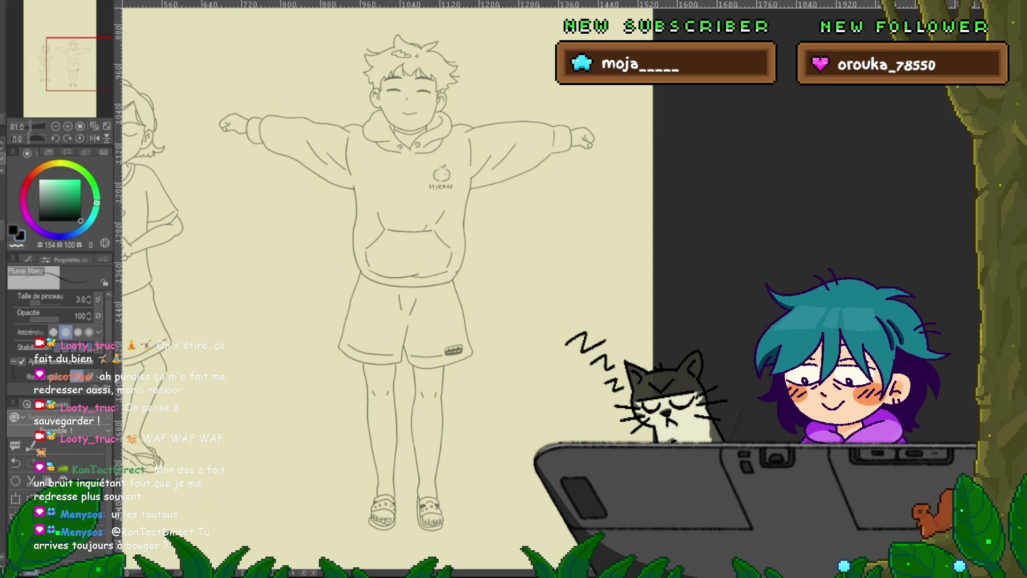
Remove the faint lowered-pose lines and rewind to before the boy was drawn.
key(ctrl+y)
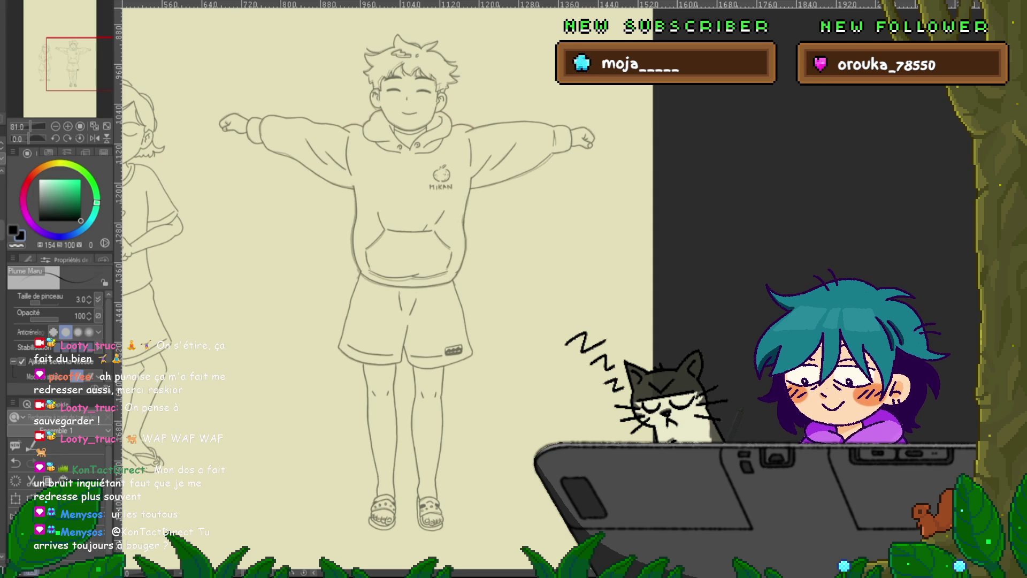
key(ctrl+z)
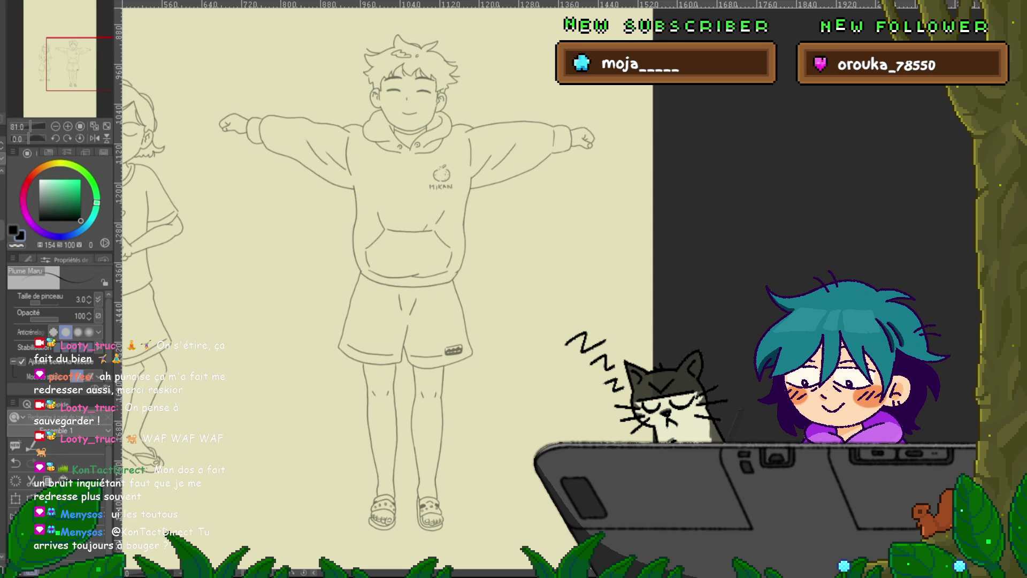
key(ctrl+z)
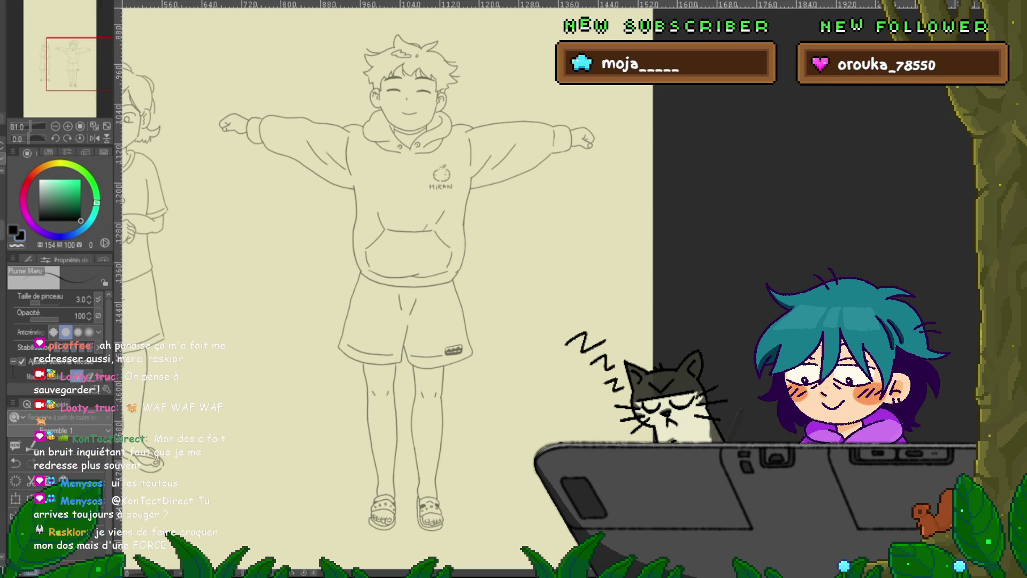
key(ctrl+z)
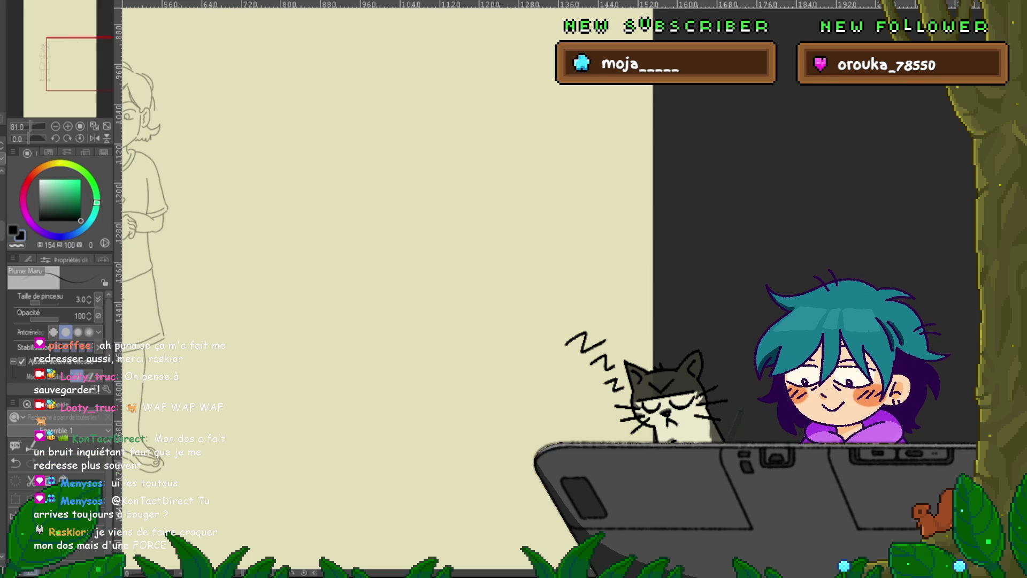
Step through the first arm sketch and full standing sketch until the finished T-pose lineart returns.
key(ctrl+z)
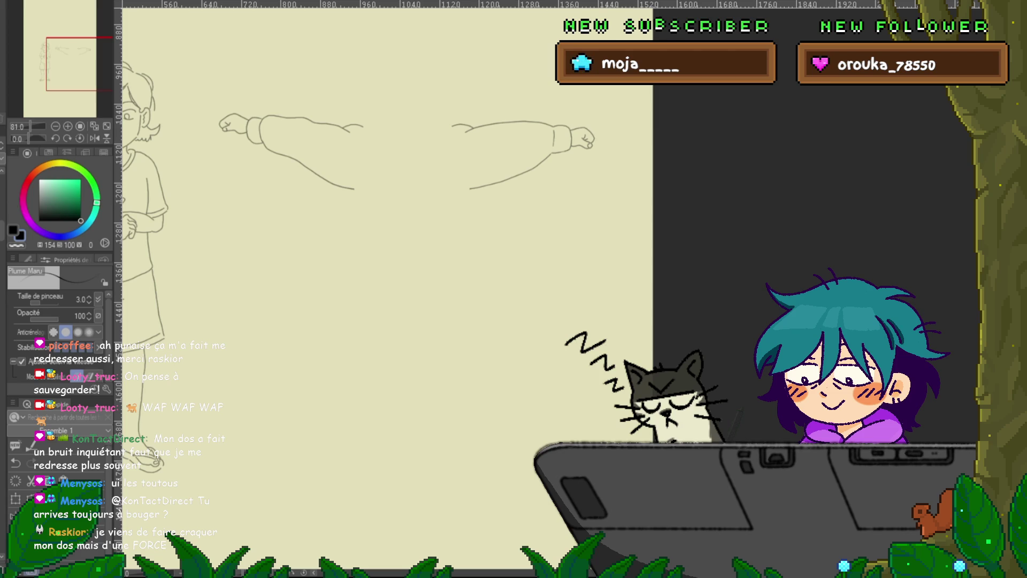
key(ctrl+y)
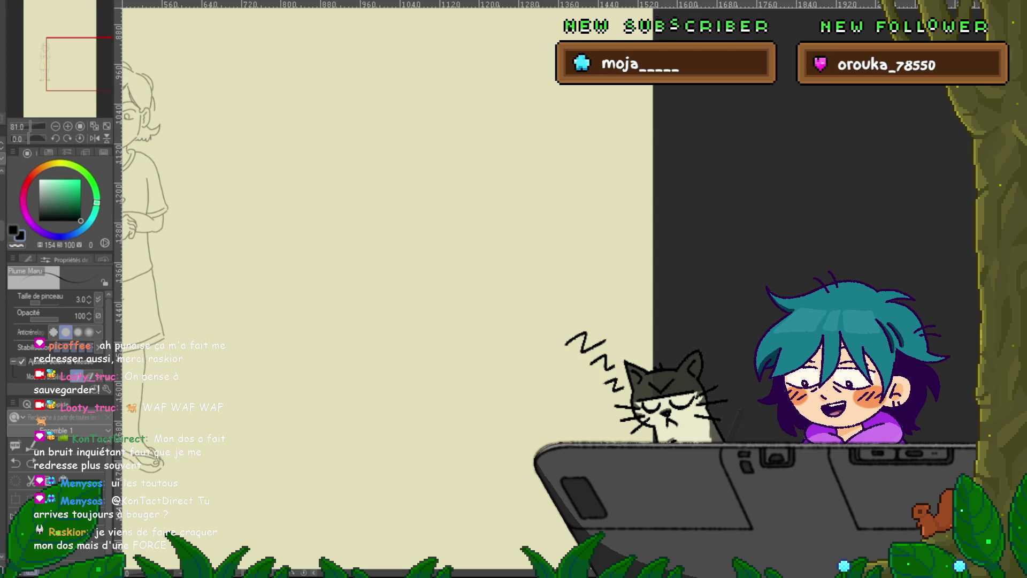
key(ctrl+z)
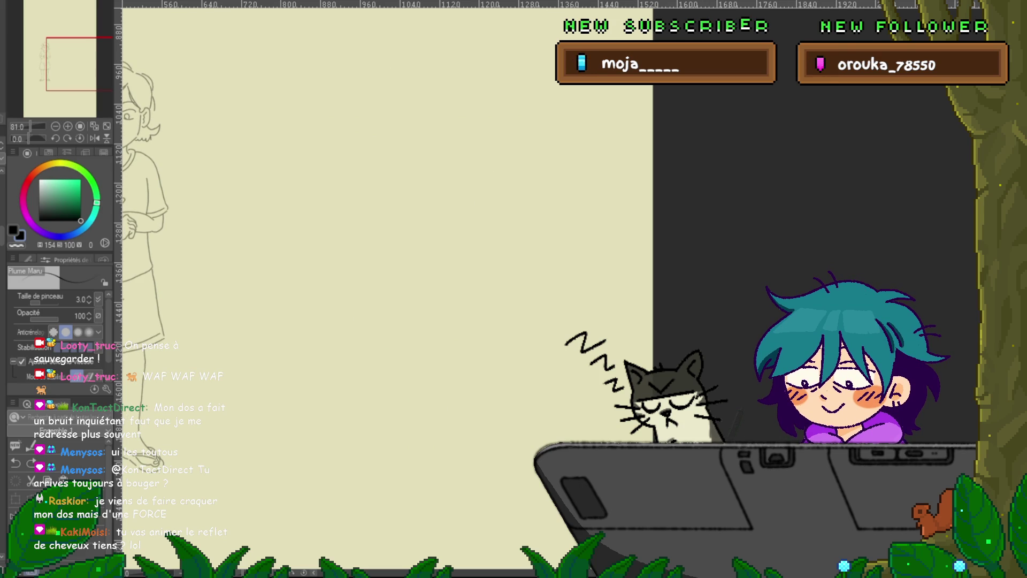
key(ctrl+z)
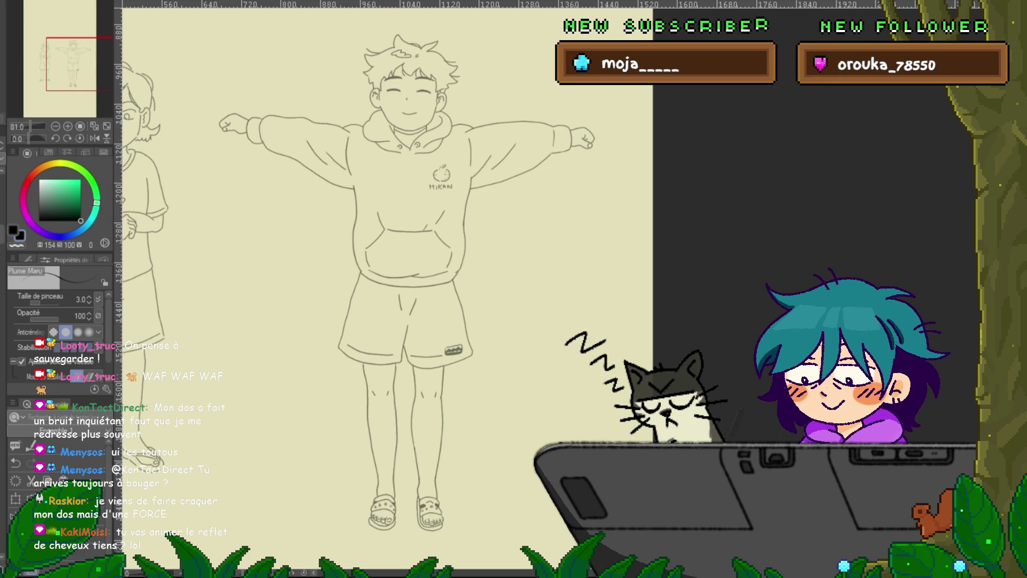
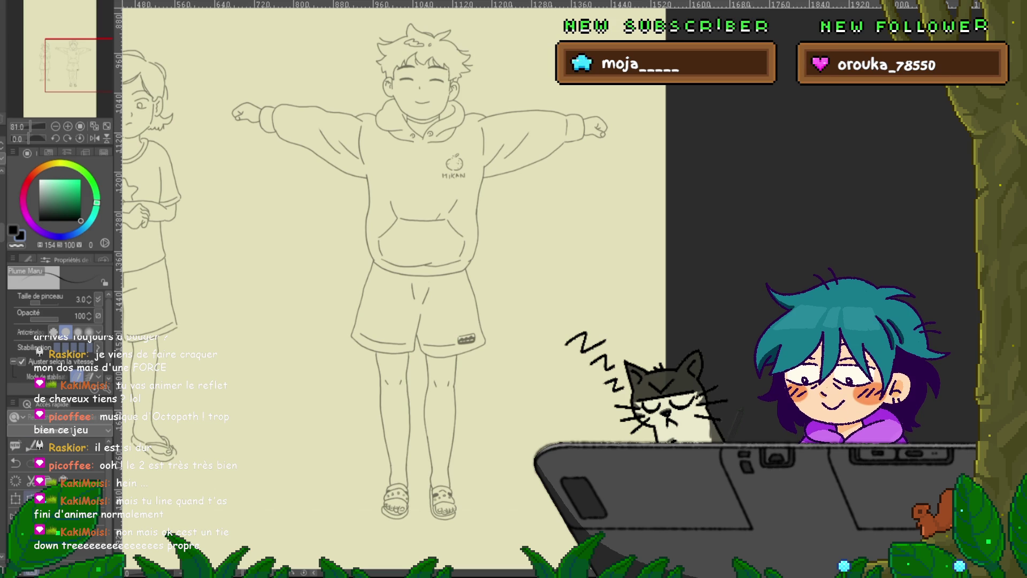
Nudge the whole boy drawing up a couple of pixels with Free Transform.
key(ctrl+t)
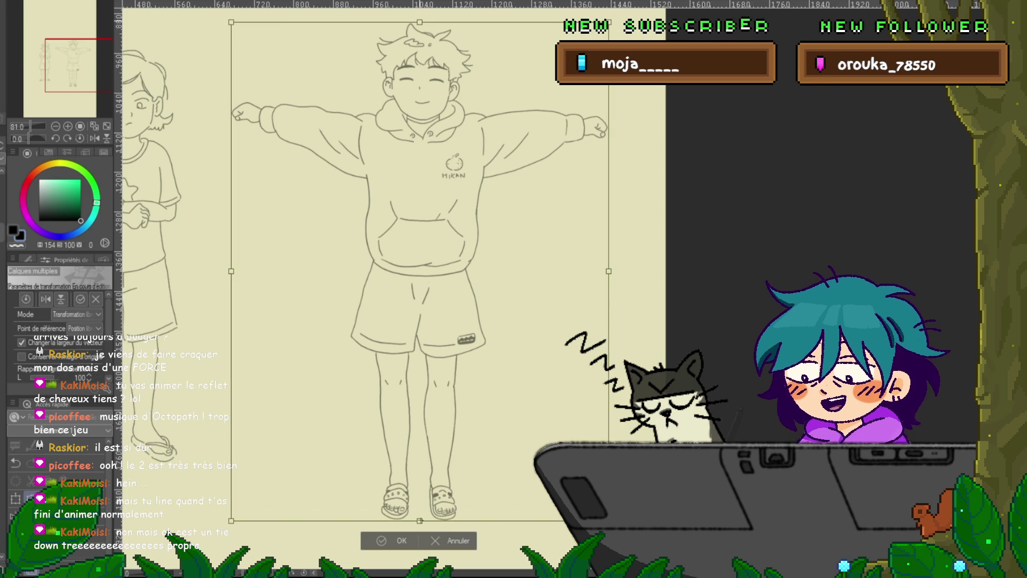
key(Up)
key(Up)
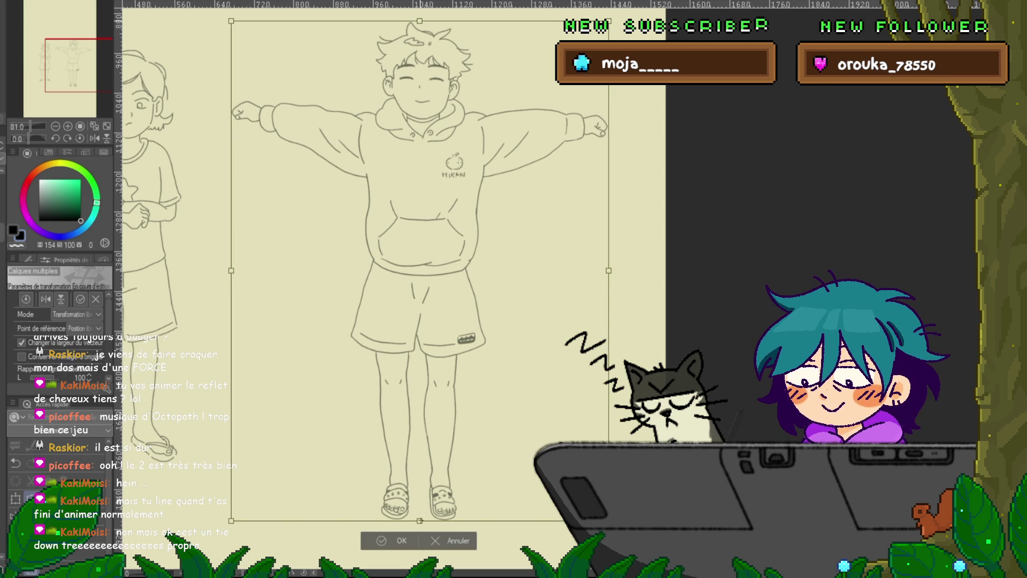
key(Return)
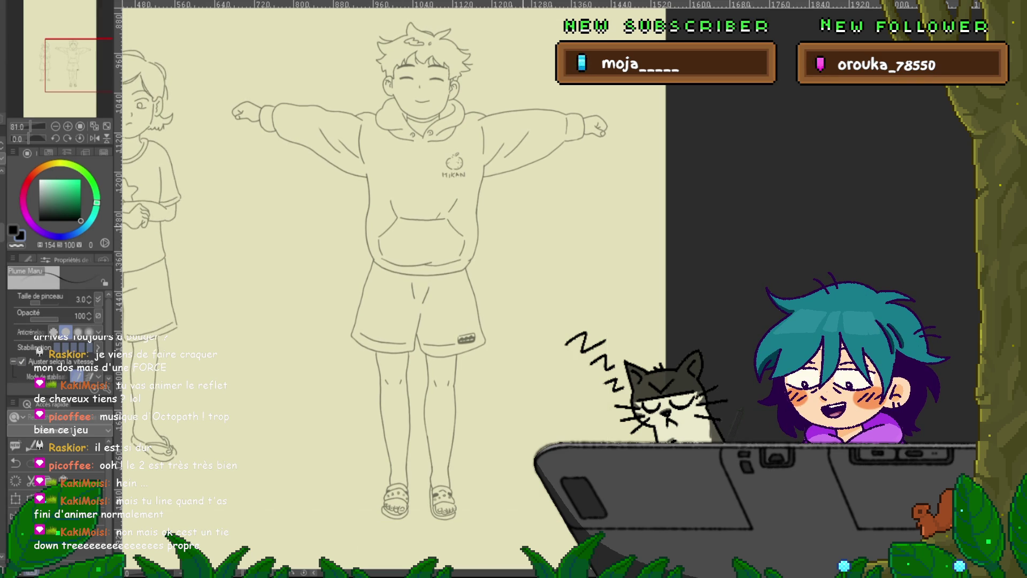
Switch to the Lasso selection tool and draw a freehand line along the hoodie's right side.
scroll(385, 294, up, 3)
key(m)
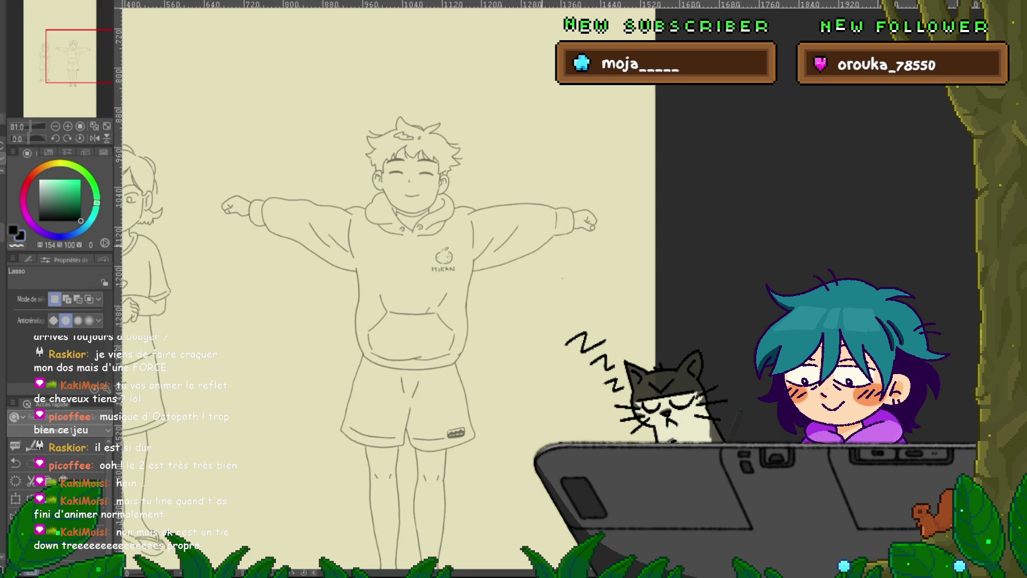
scroll(386, 295, left, 1)
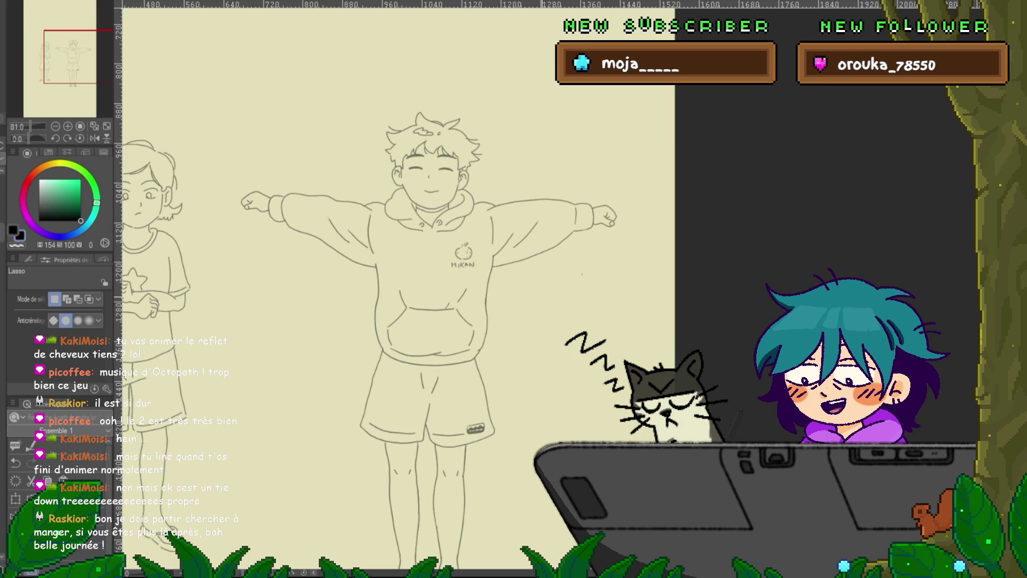
scroll(399, 332, down, 1)
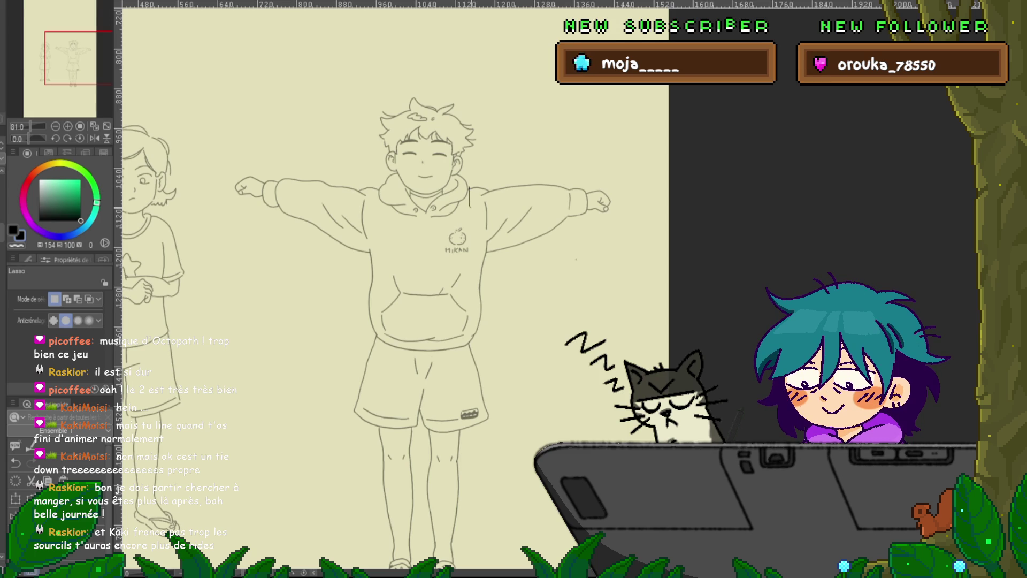
drag(480, 203, 469, 251)
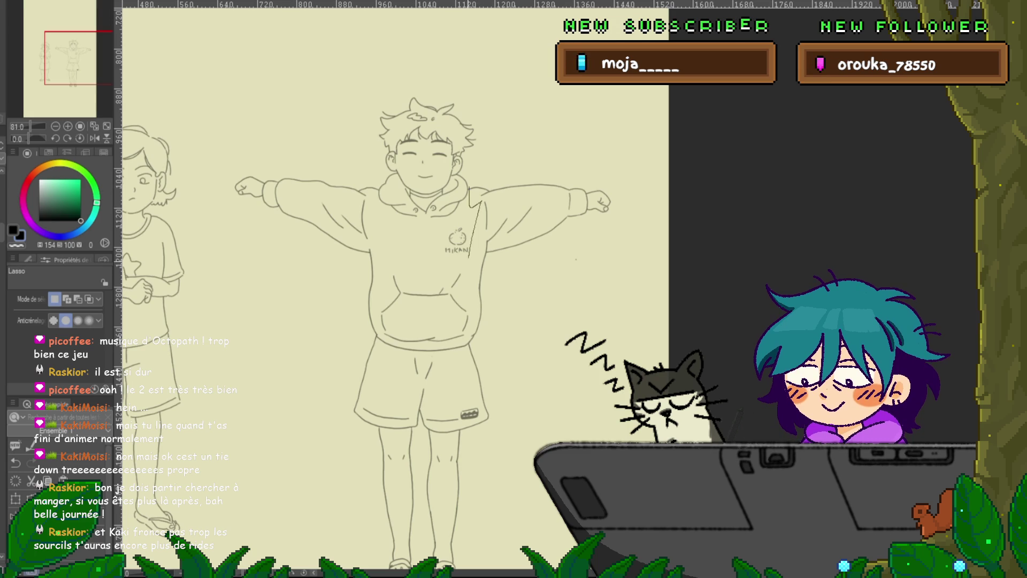
Undo the stray stroke on the hoodie and cancel the chest transform.
key(ctrl+z)
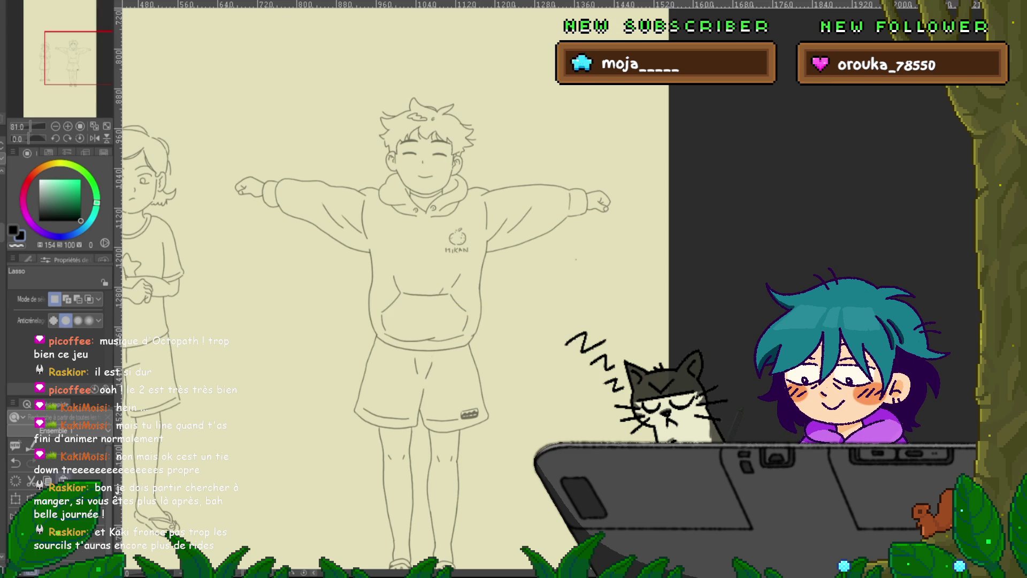
key(ctrl+t)
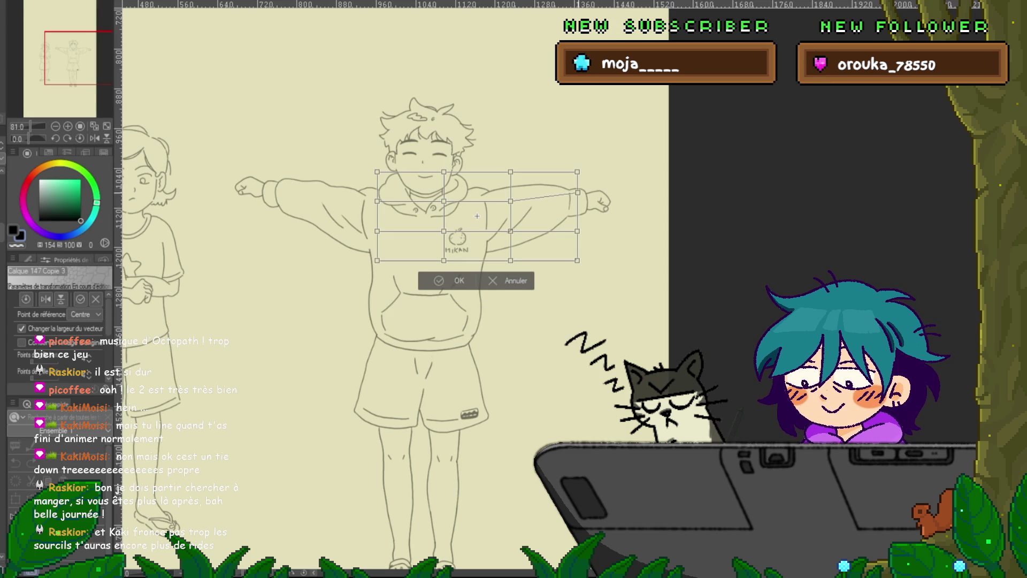
key(Escape)
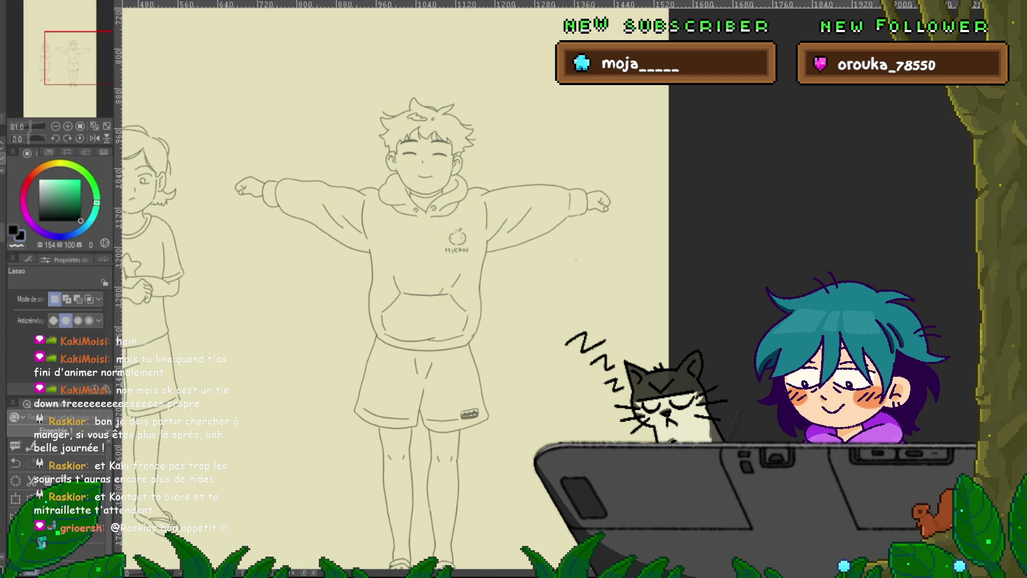
Mesh-warp the top and middle point rows up about 10 px to raise the upper body and arms.
key(ctrl+t)
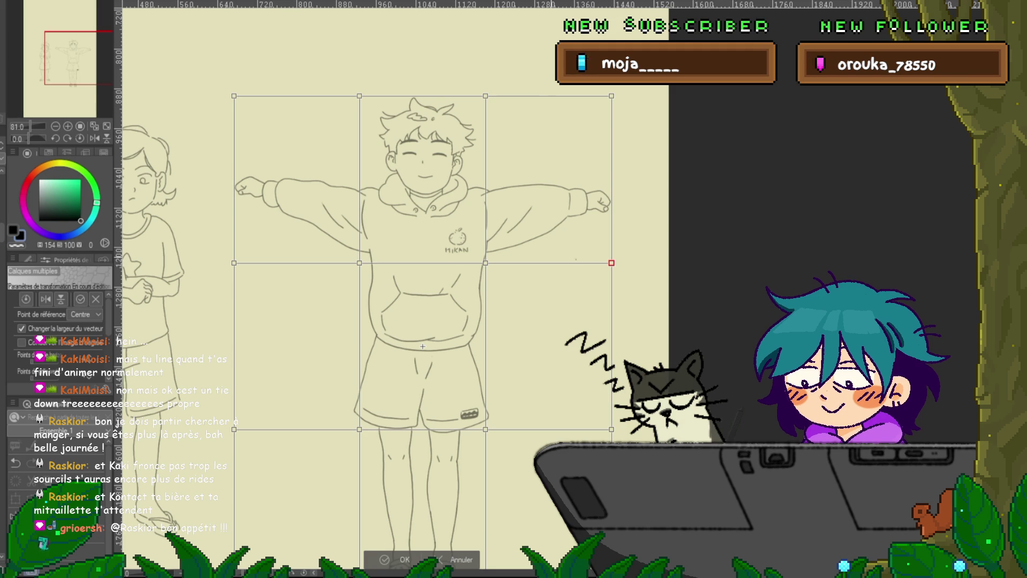
drag(629, 251, 220, 276)
drag(629, 81, 219, 107)
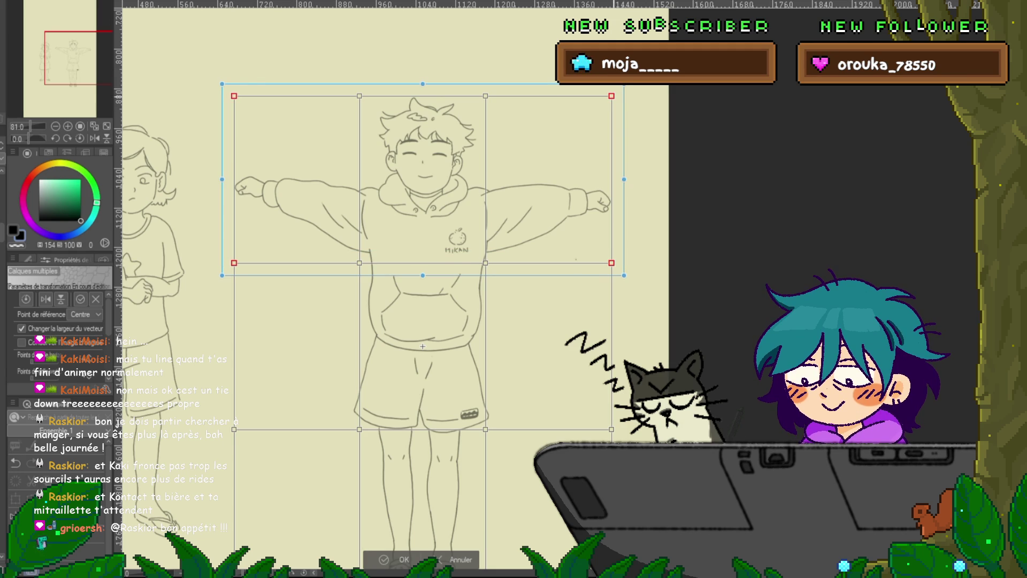
key(Up)
key(Down)
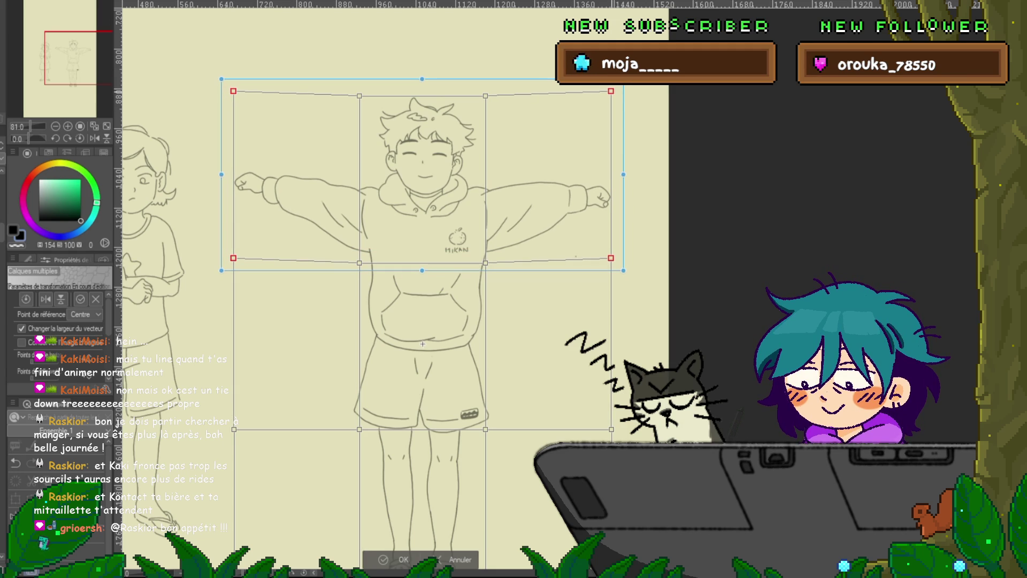
key(Up)
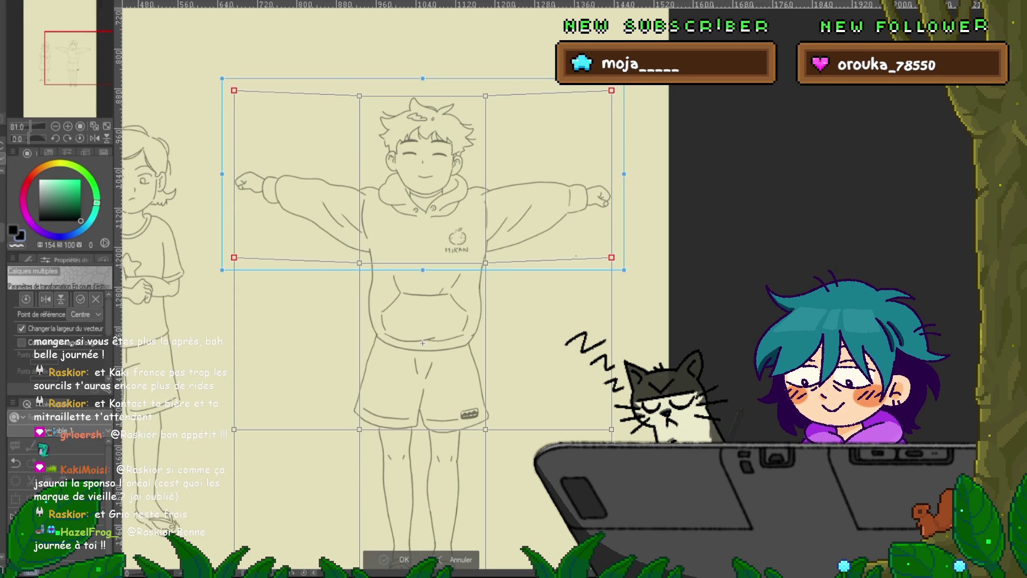
key(Return)
Toggle undo and redo to compare the raised arms against the original pose.
key(ctrl+y)
key(ctrl+z)
key(ctrl+y)
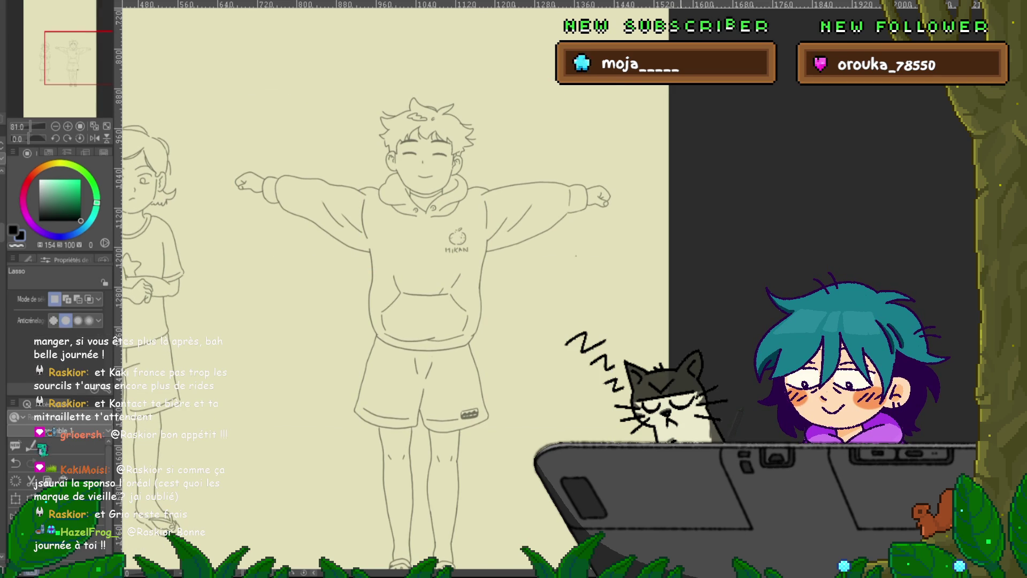
key(ctrl+z)
key(ctrl+y)
key(ctrl+z)
key(ctrl+y)
key(ctrl+z)
key(ctrl+y)
key(ctrl+z)
key(ctrl+y)
key(ctrl+z)
key(ctrl+y)
key(ctrl+z)
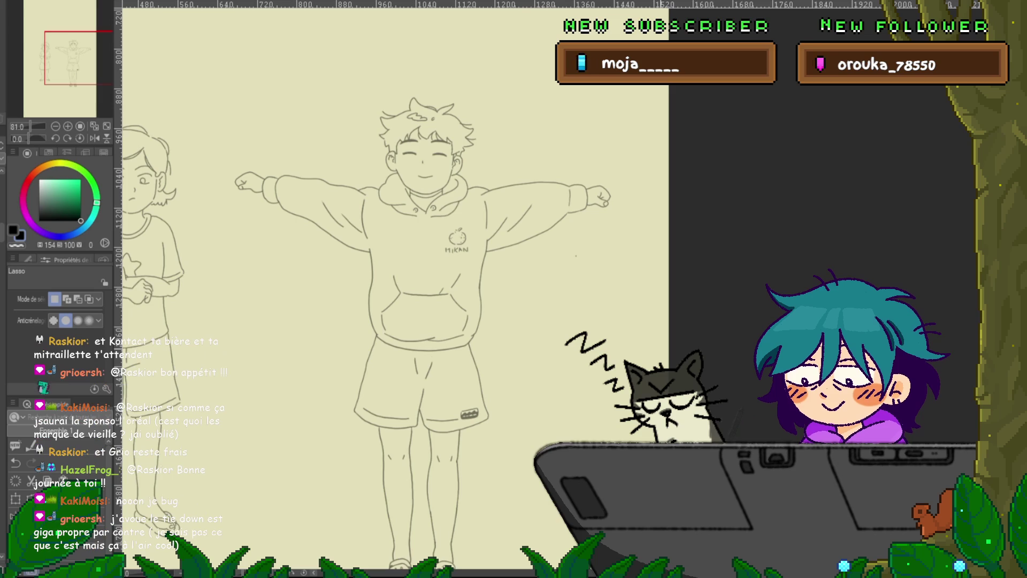
Lasso the boy's face, transform it slightly, deselect, and return to the Plume Maru pen.
scroll(423, 299, down, 2)
drag(423, 299, 411, 286)
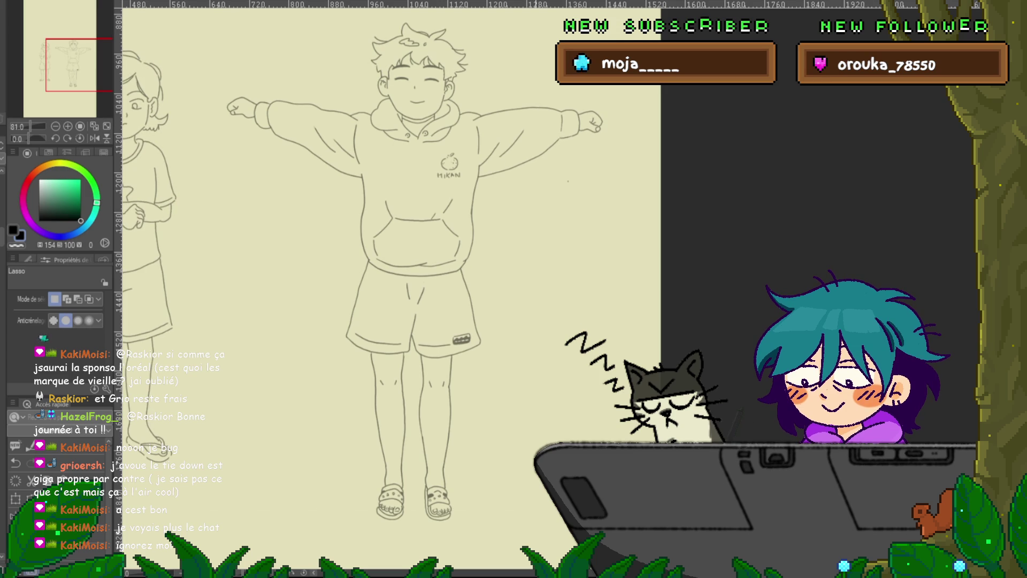
scroll(390, 289, up, 2)
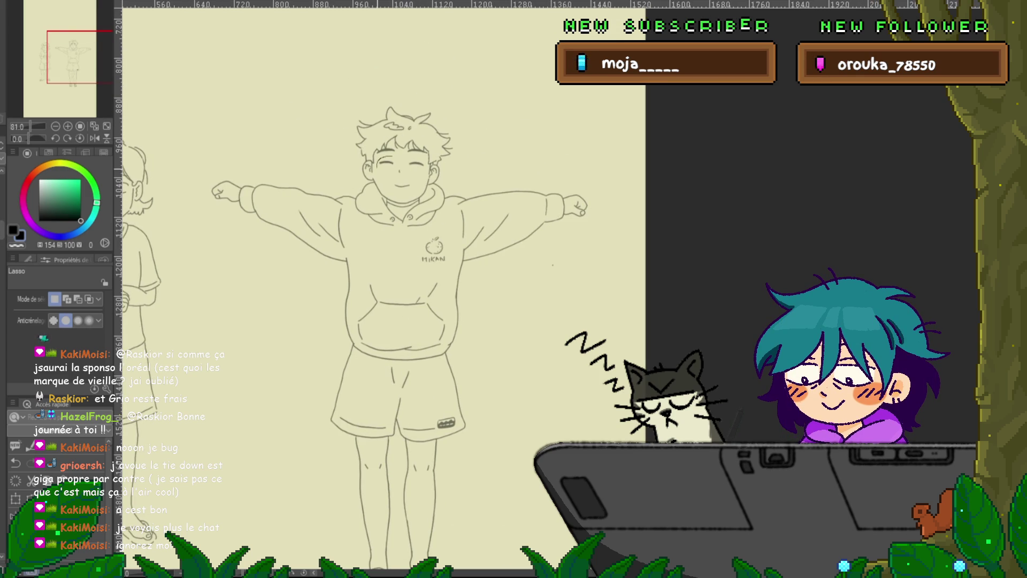
mouse_move(397, 193)
mouse_down()
mouse_move(426, 174)
mouse_move(407, 156)
mouse_move(377, 160)
mouse_up()
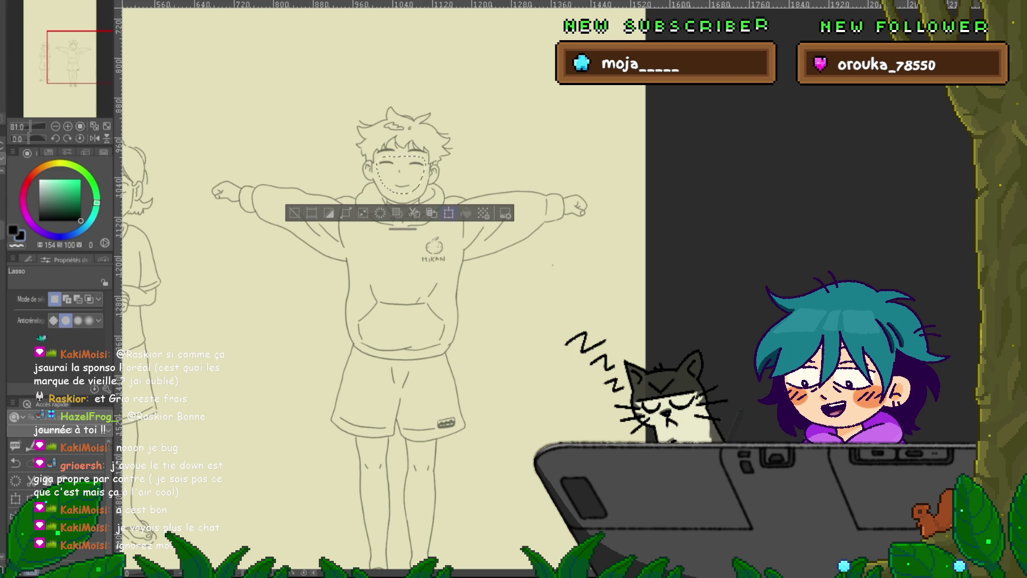
key(ctrl+t)
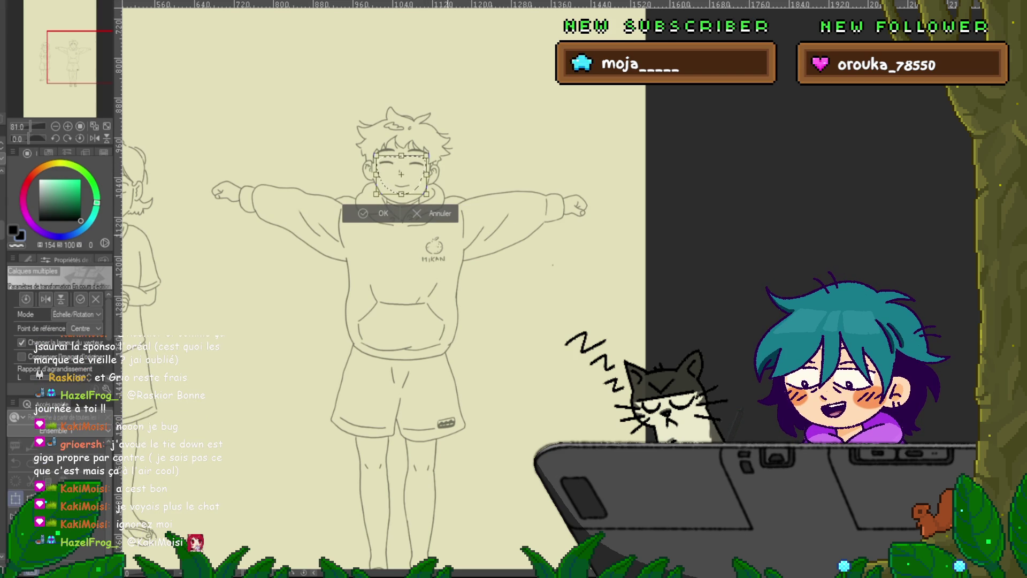
key(Return)
key(ctrl+d)
key(p)
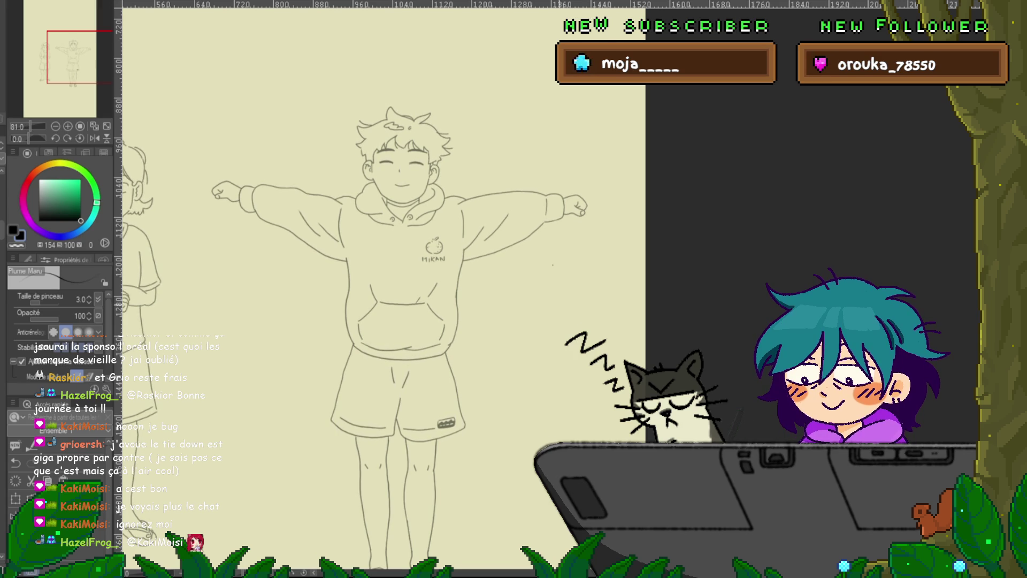
scroll(402, 315, down, 2)
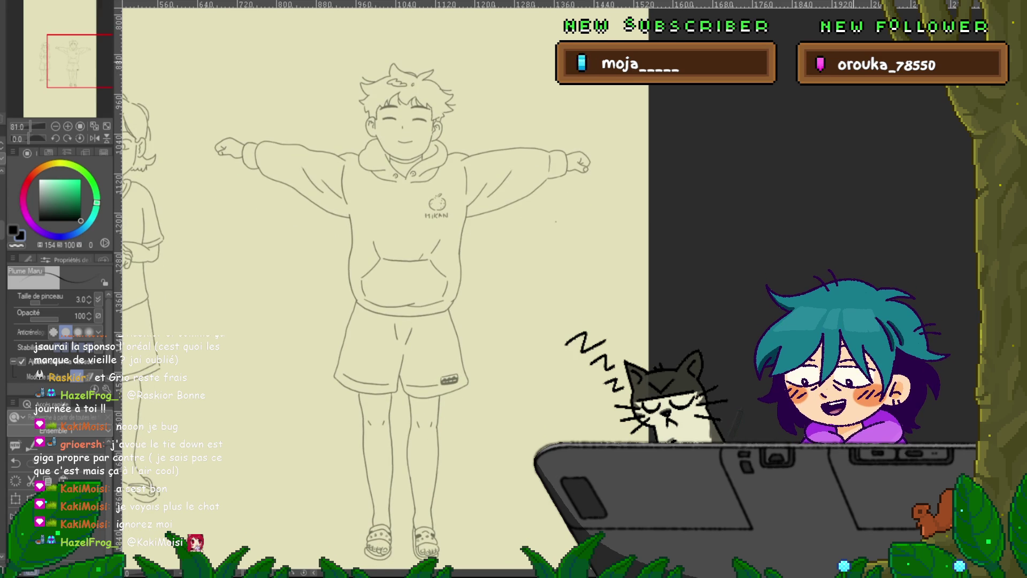
Sketch a dog doodle of curves, a circle and arcs beside the boy's waist.
drag(407, 268, 352, 205)
drag(485, 186, 459, 235)
drag(538, 151, 525, 248)
drag(542, 176, 527, 245)
drag(419, 214, 428, 241)
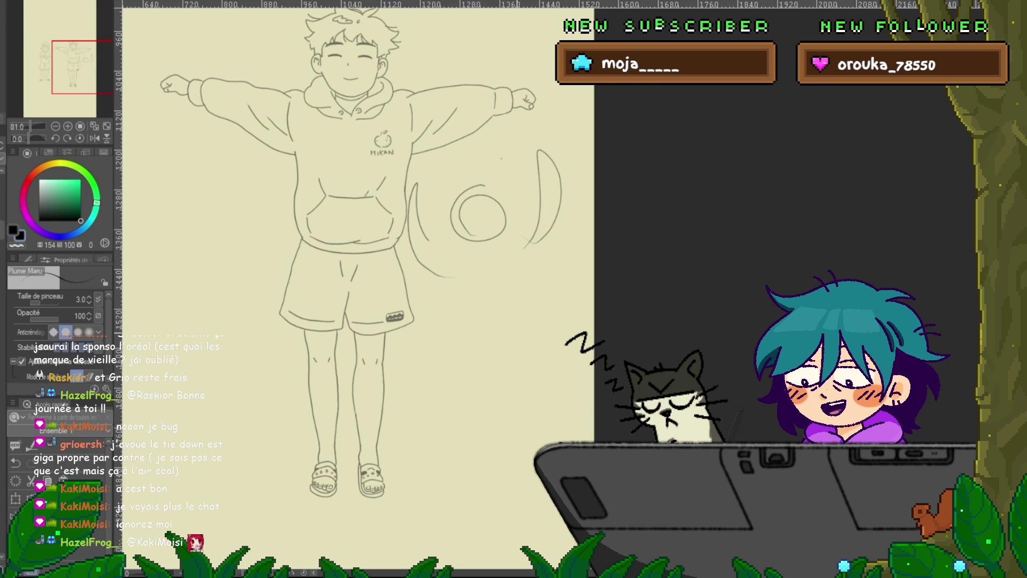
drag(528, 256, 551, 444)
drag(543, 386, 527, 448)
drag(511, 369, 503, 448)
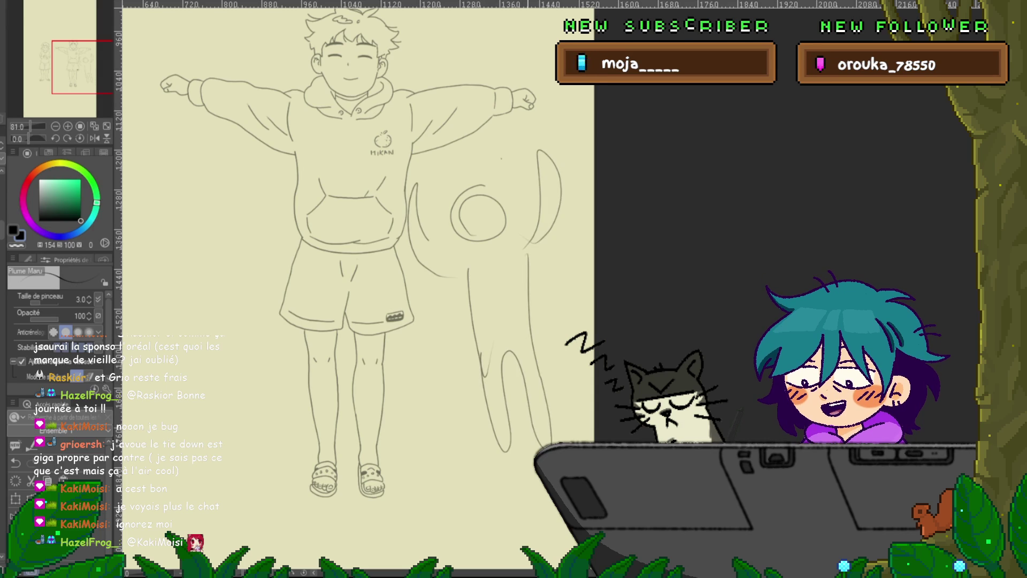
scroll(343, 289, right, 1)
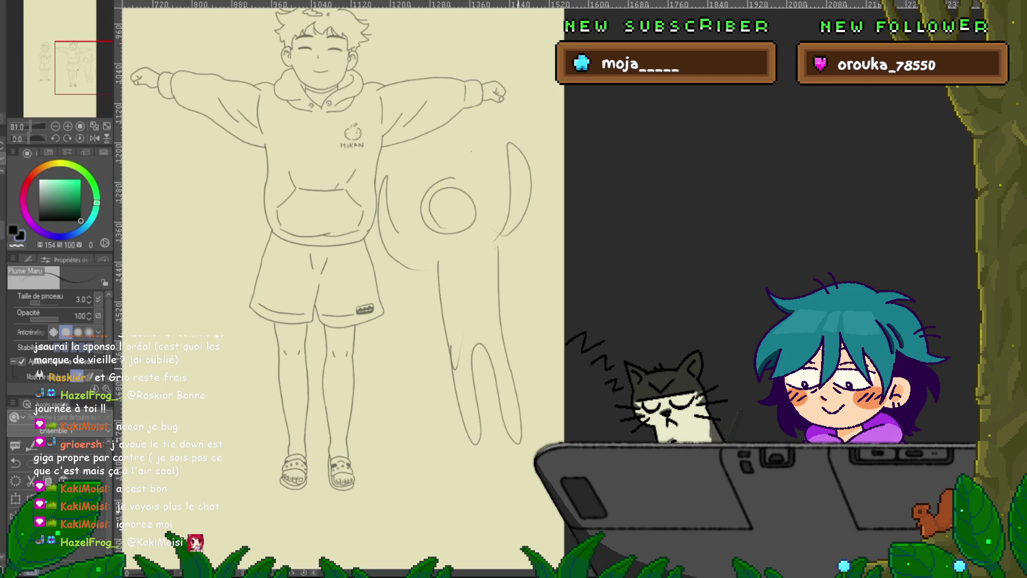
Undo the dog doodle, compare the two arm-and-hair versions, and remove the boy drawing.
key(ctrl+z)
key(ctrl+z)
key(ctrl+z)
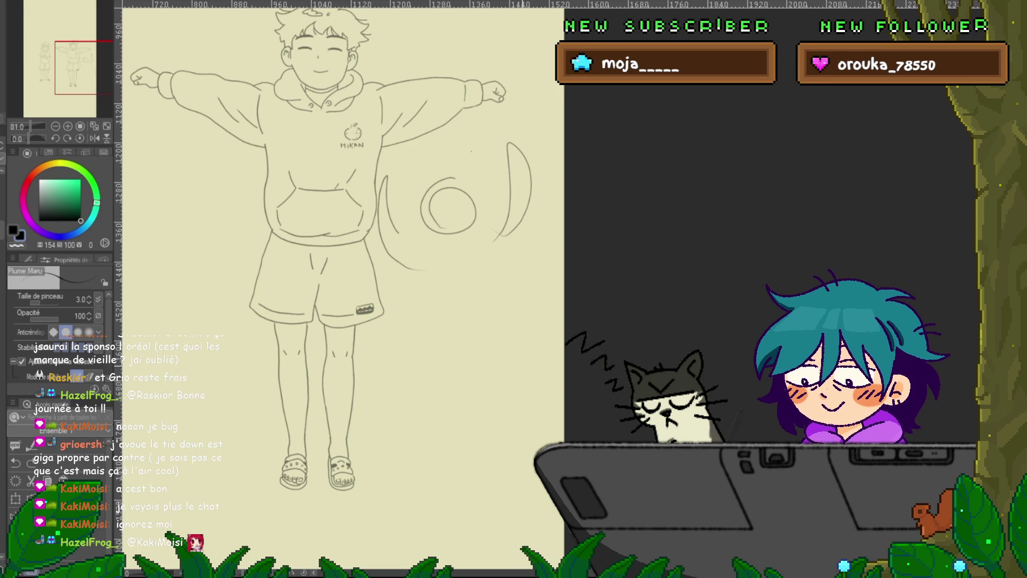
scroll(342, 289, left, 2)
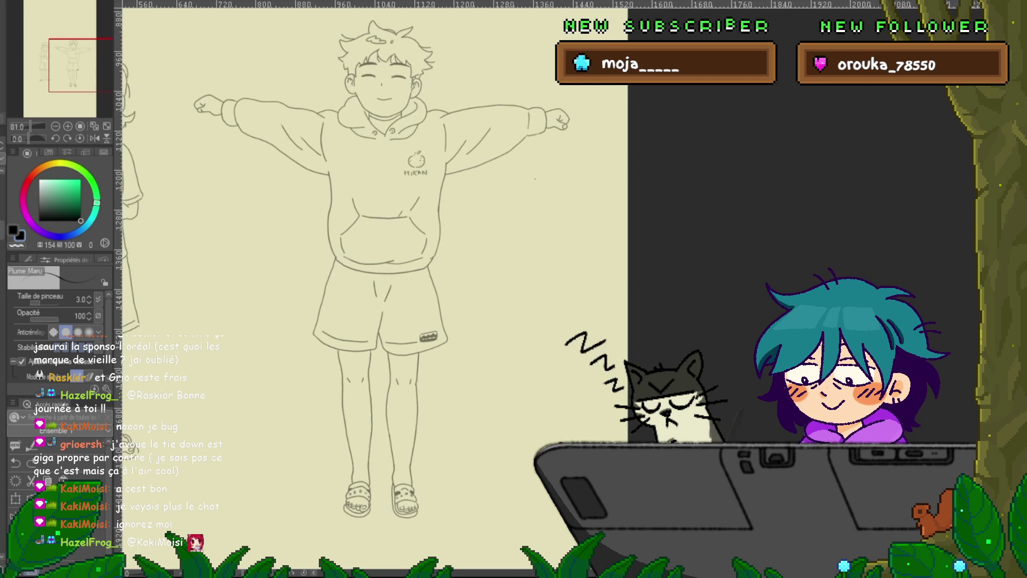
scroll(374, 289, up, 1)
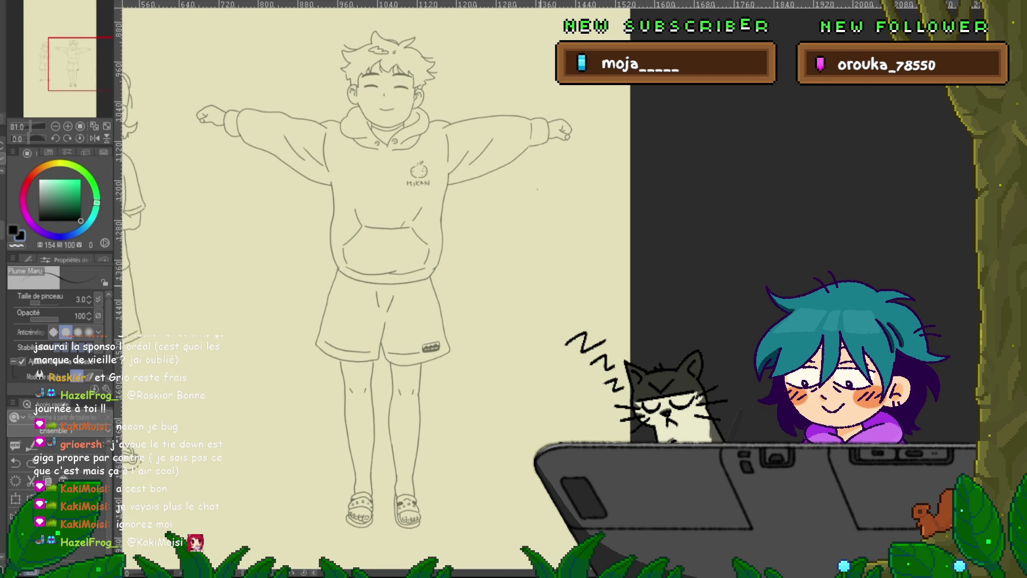
key(ctrl+z)
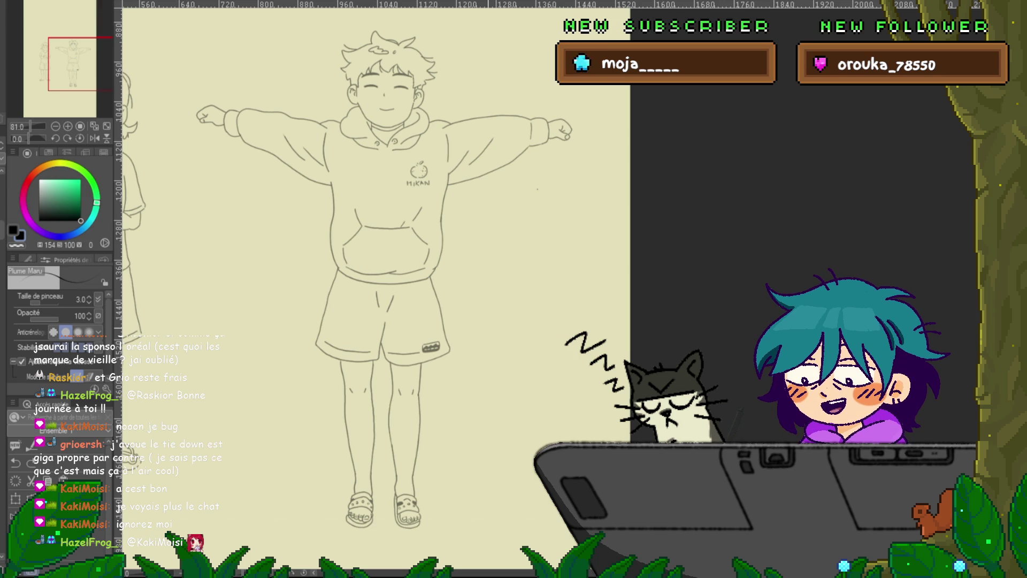
key(ctrl+y)
key(ctrl+z)
key(ctrl+y)
key(ctrl+z)
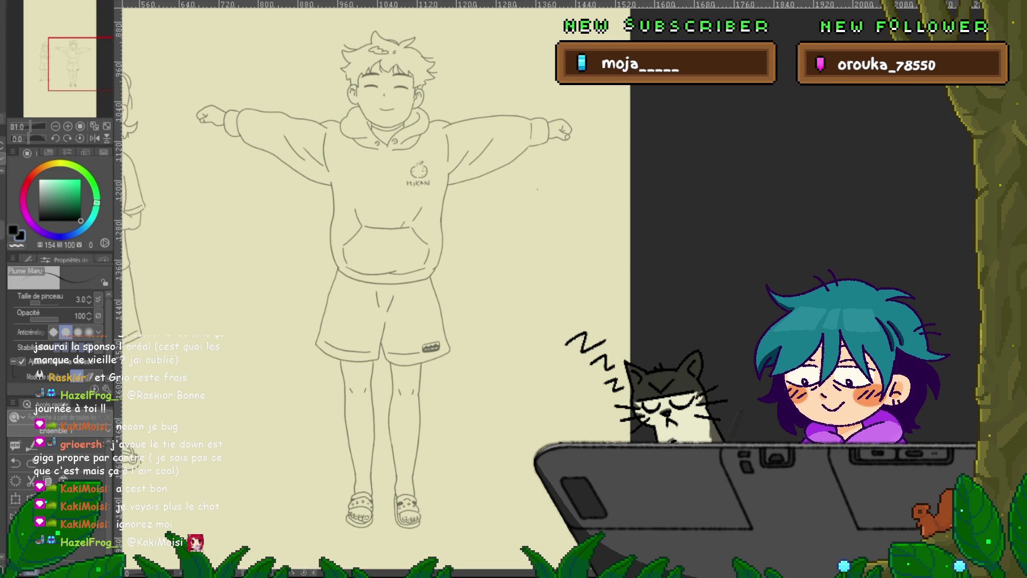
key(Delete)
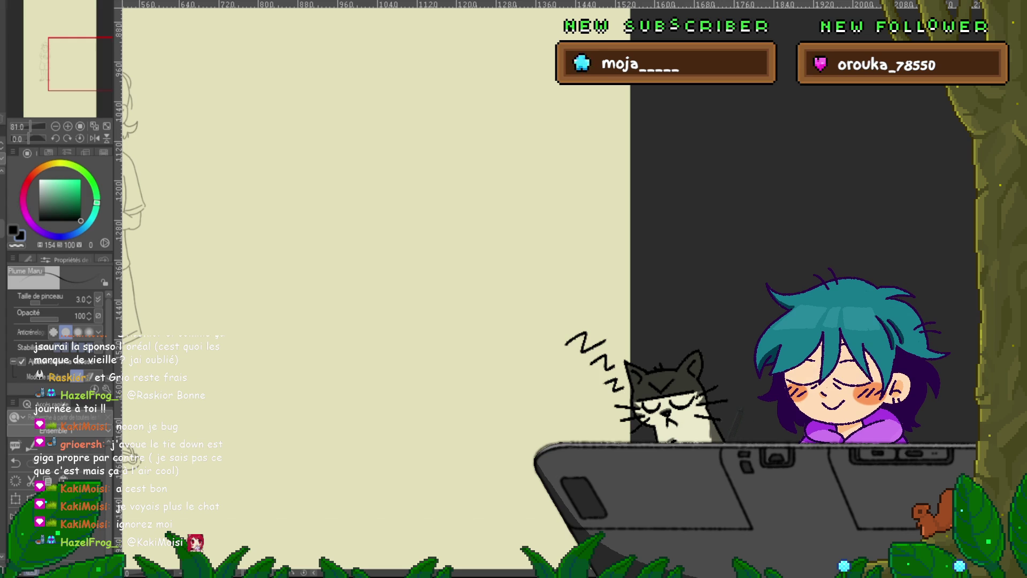
Step through sketch history, drop the face selection, and restore the hoodie figure drawing.
key(ctrl+z)
key(ctrl+z)
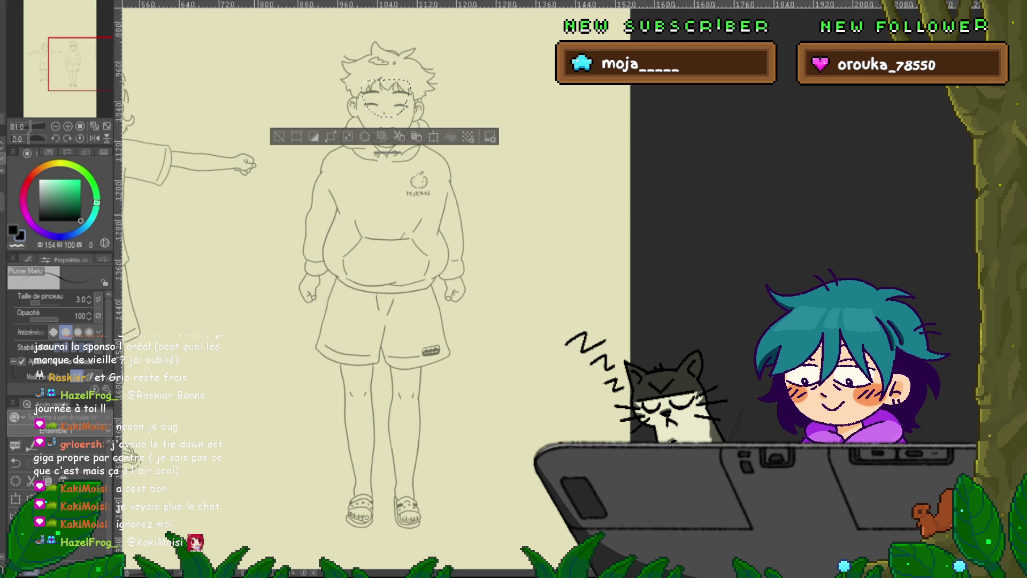
key(m)
key(ctrl+d)
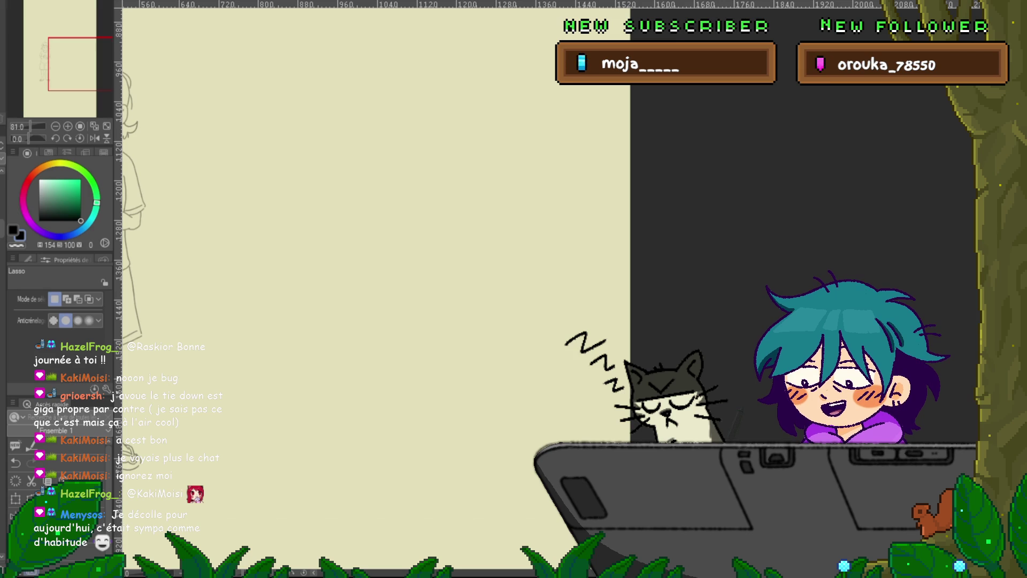
key(ctrl+z)
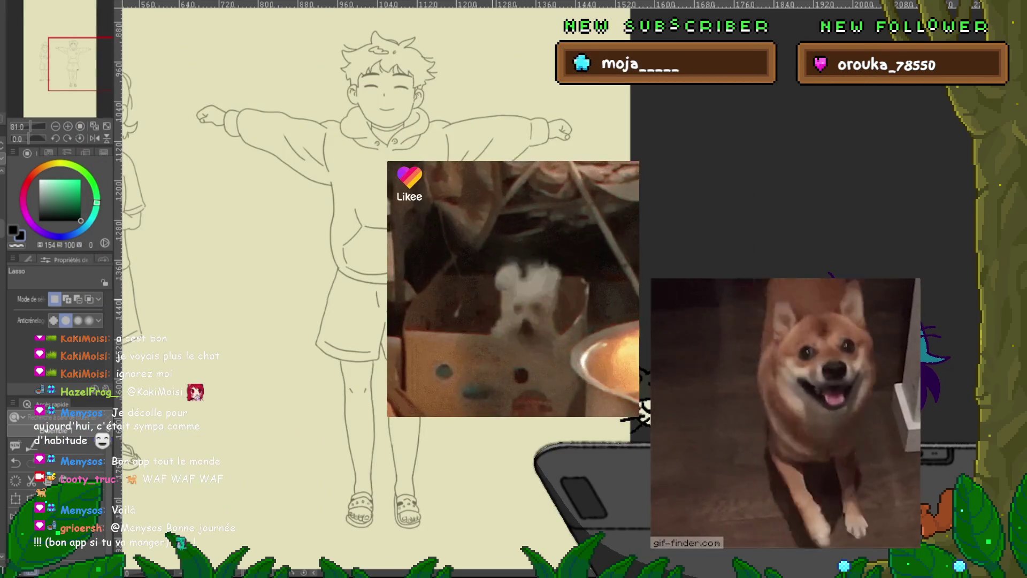
Delete the T-pose boy line drawing, leaving only the faint side reference.
scroll(375, 268, left, 2)
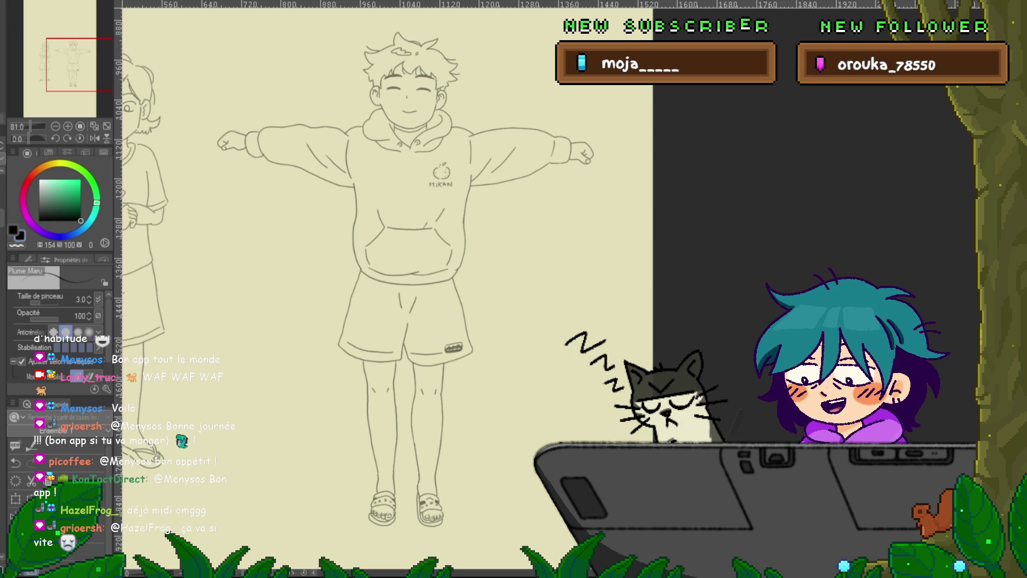
key(Delete)
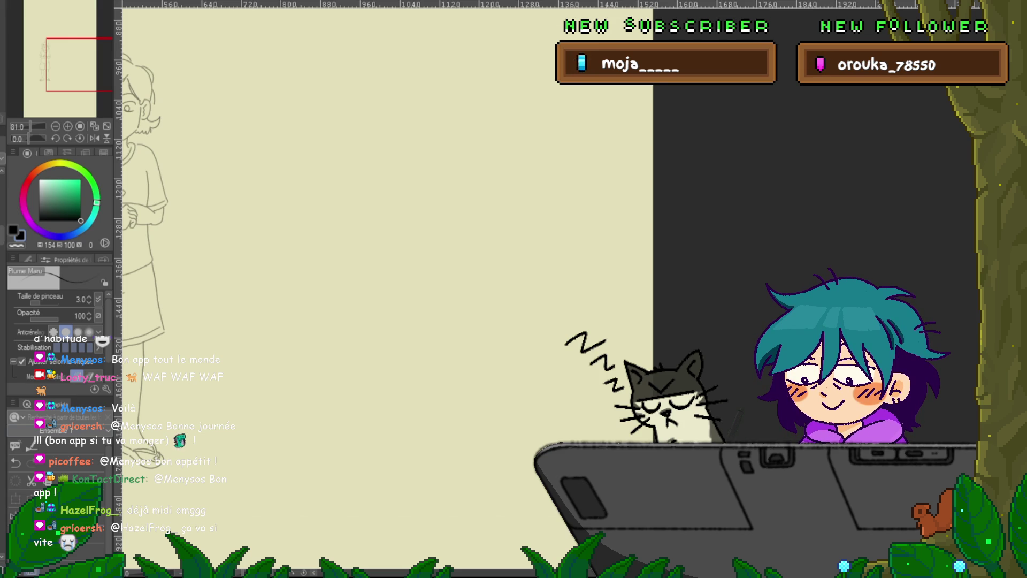
key(ctrl+z)
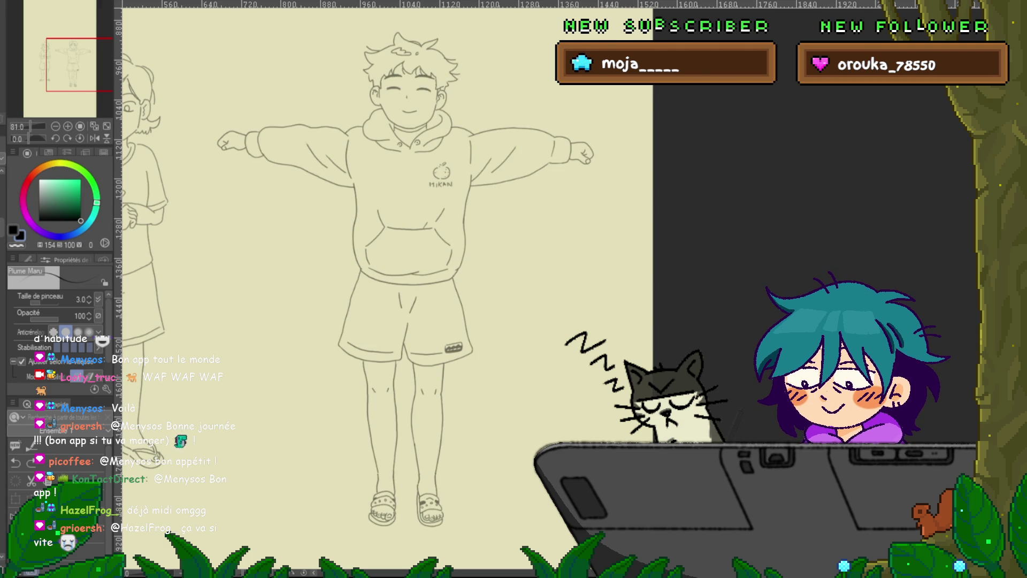
key(ctrl+y)
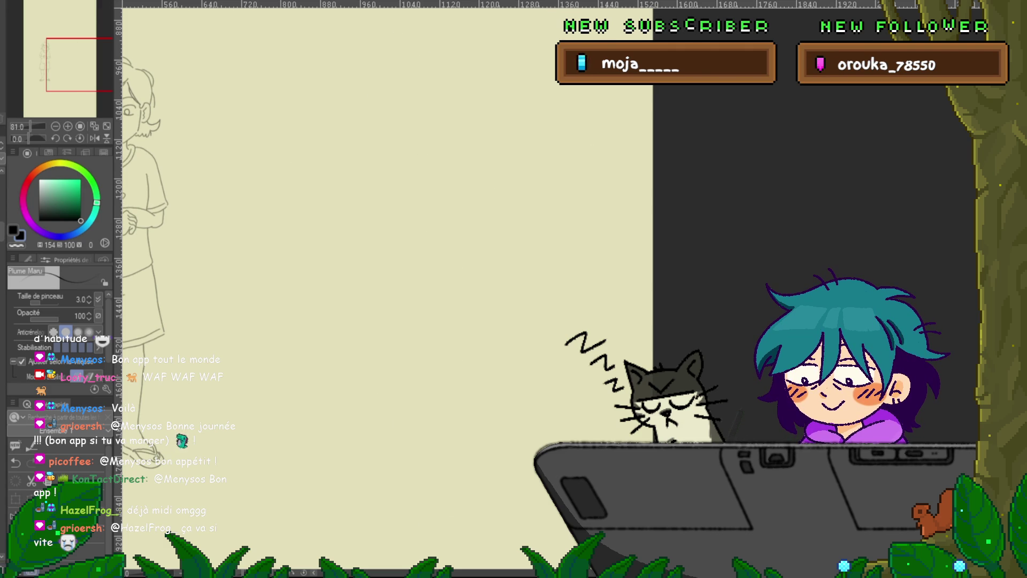
key(ctrl+z)
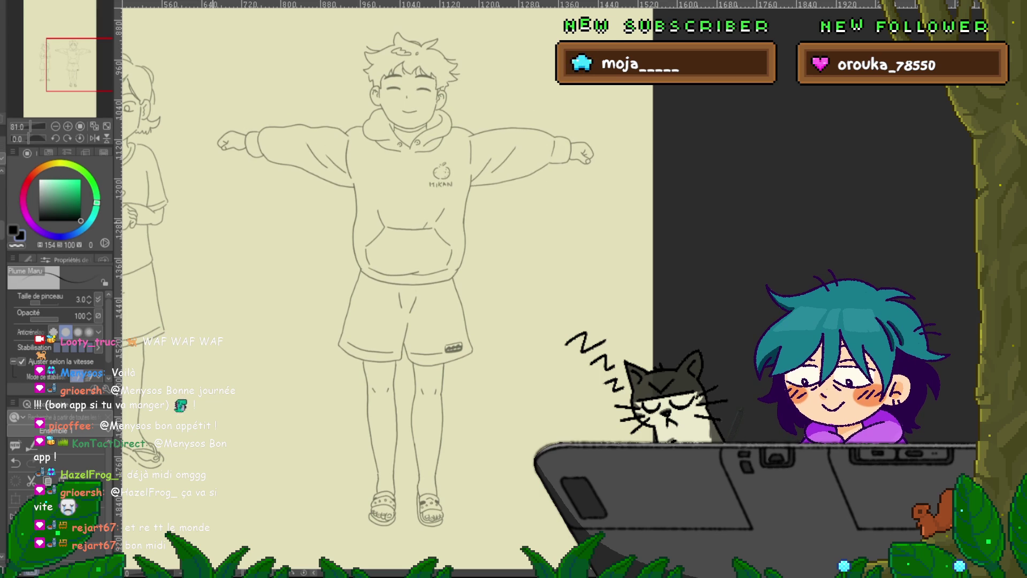
key(ctrl+z)
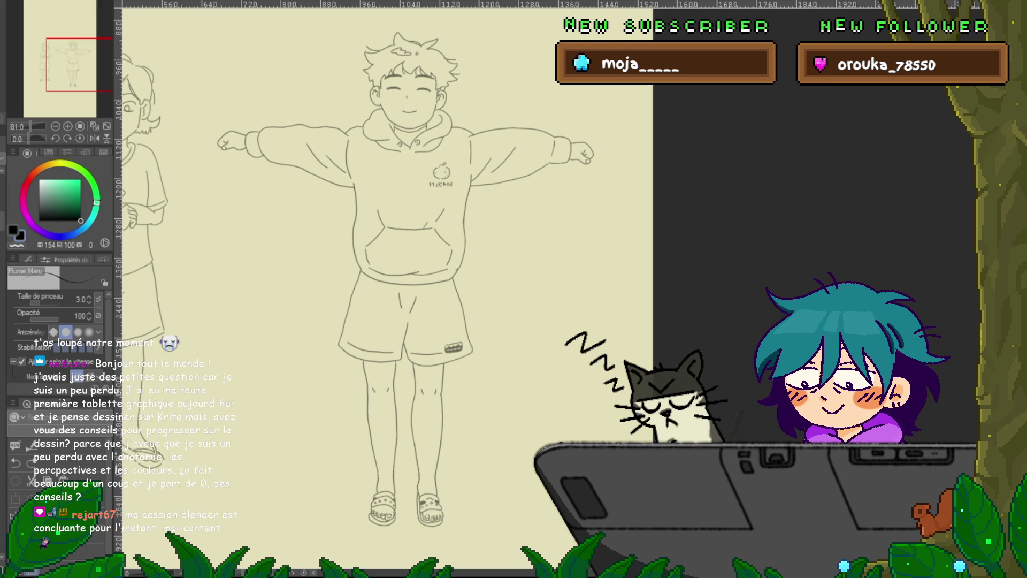
key(Delete)
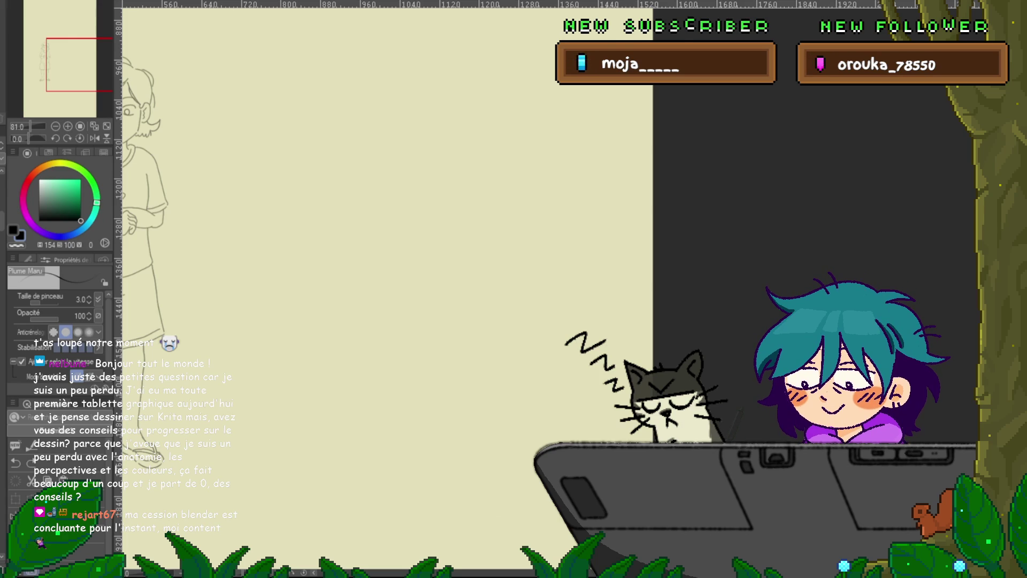
key(ctrl+z)
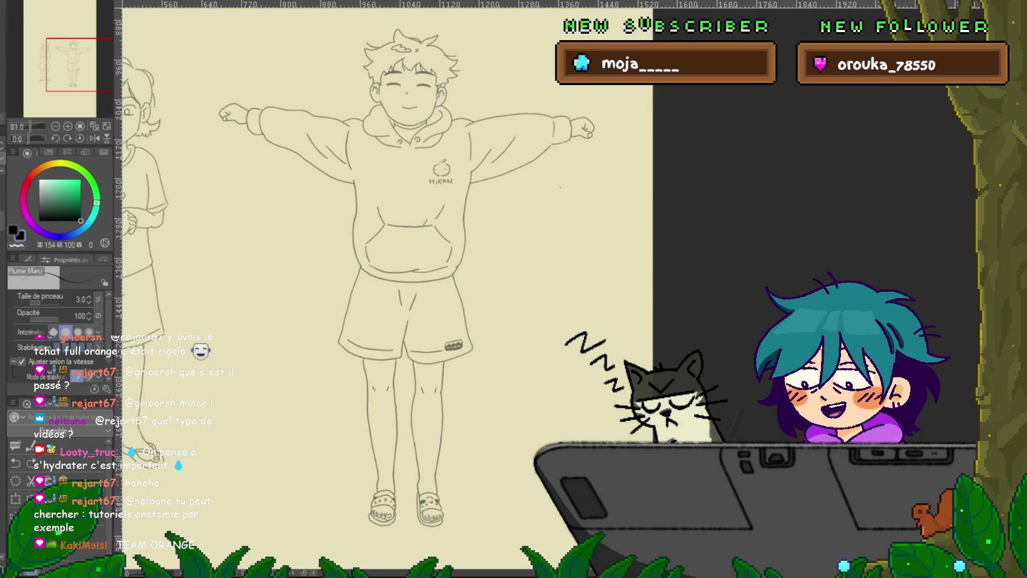
key(ctrl+z)
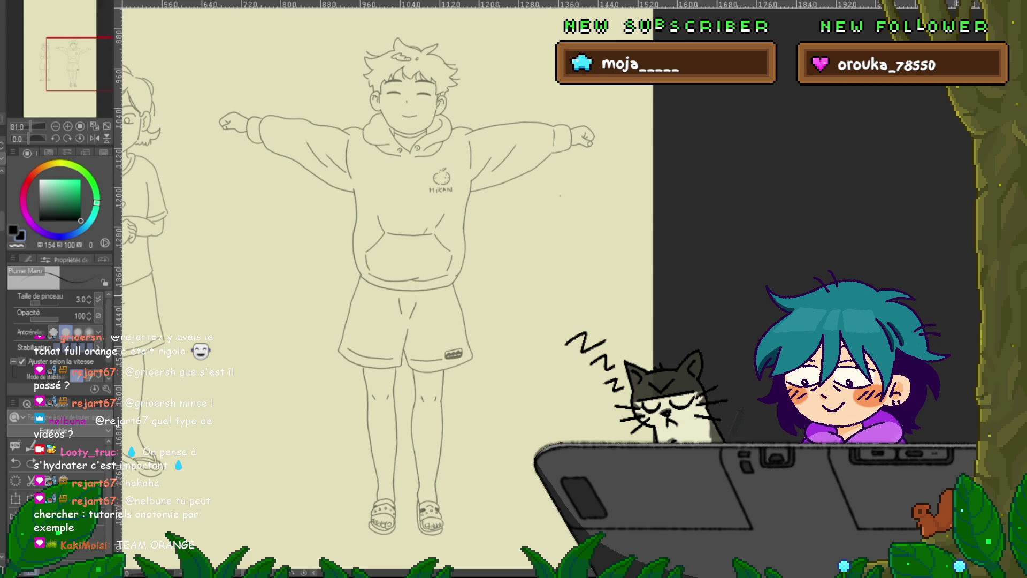
scroll(387, 289, left, 3)
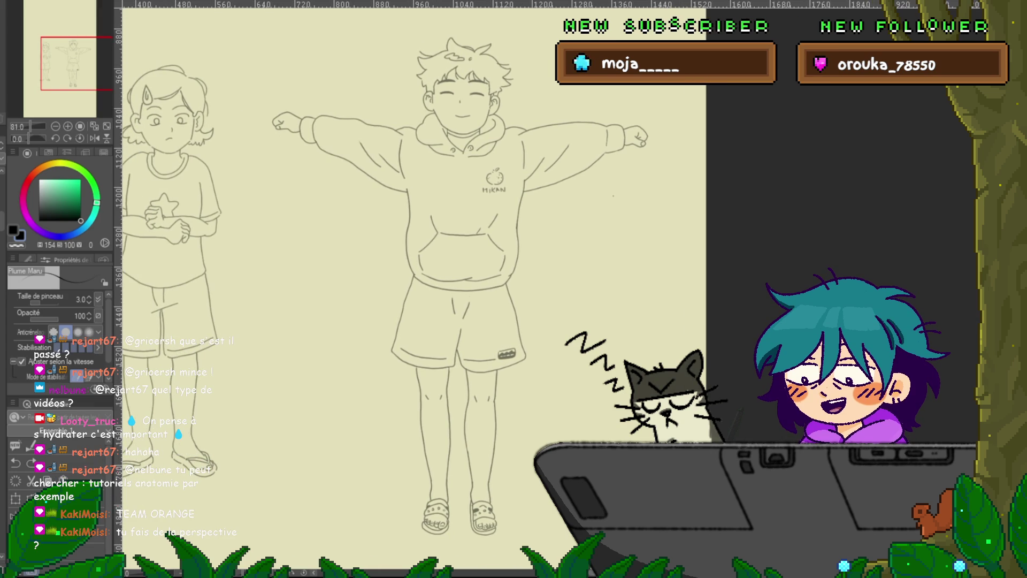
scroll(412, 289, down, 1)
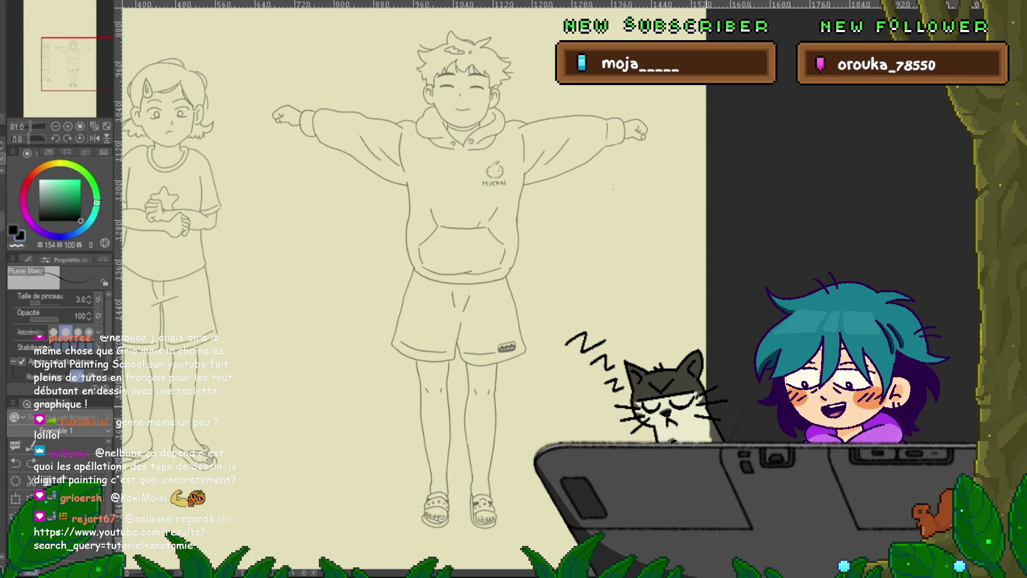
drag(465, 267, 484, 266)
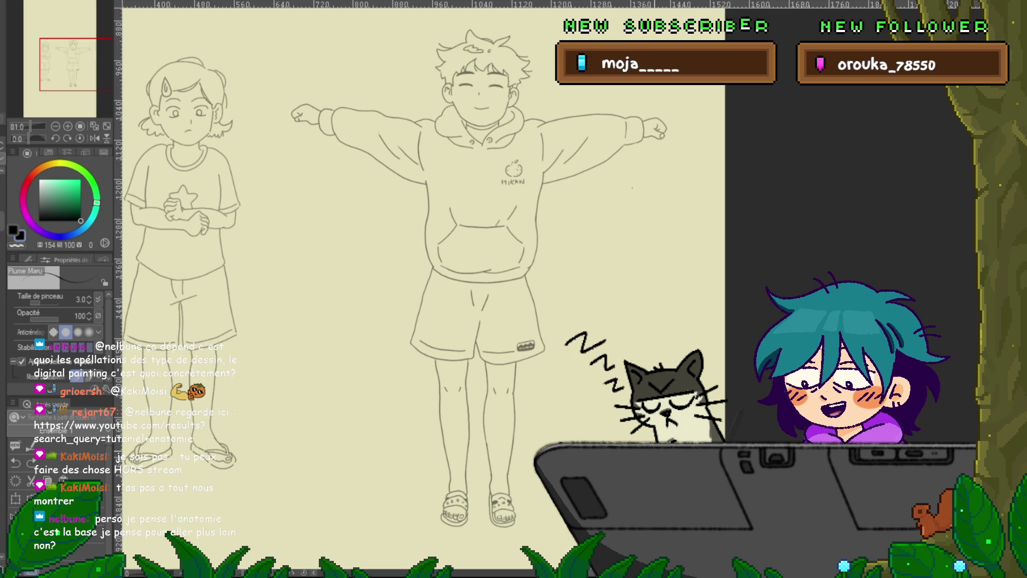
drag(428, 289, 423, 287)
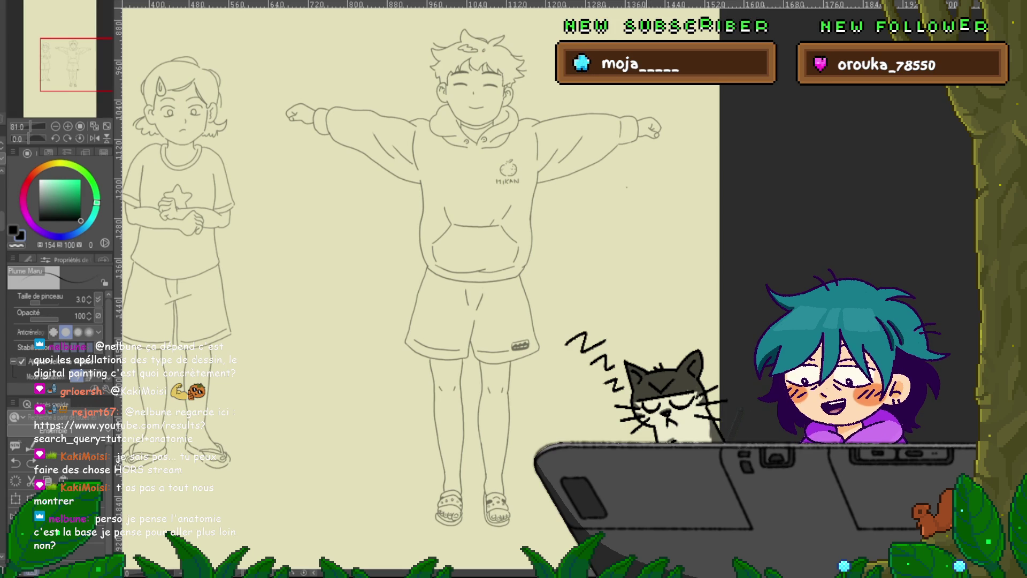
drag(428, 268, 417, 270)
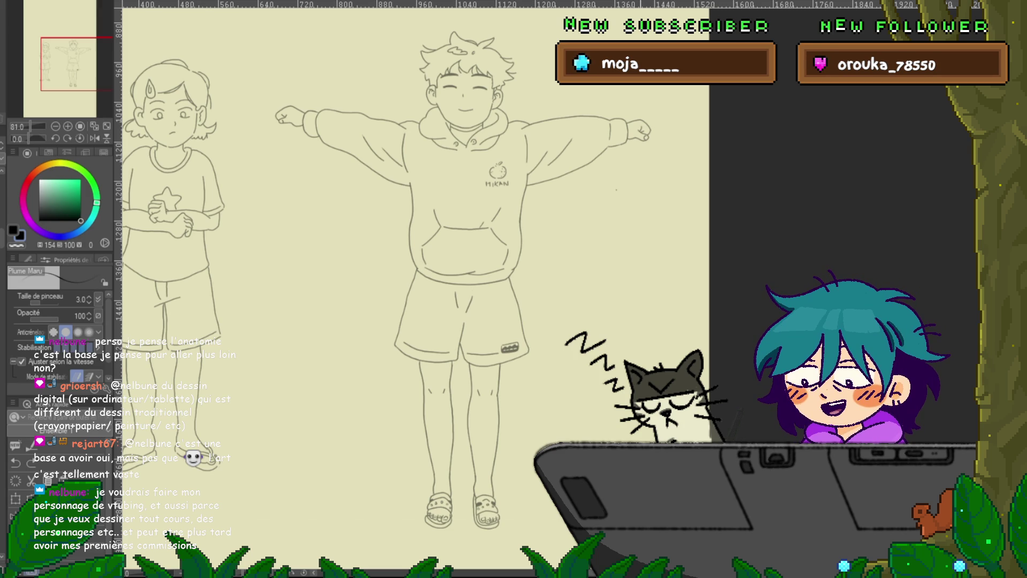
scroll(413, 289, down, 1)
scroll(412, 289, down, 1)
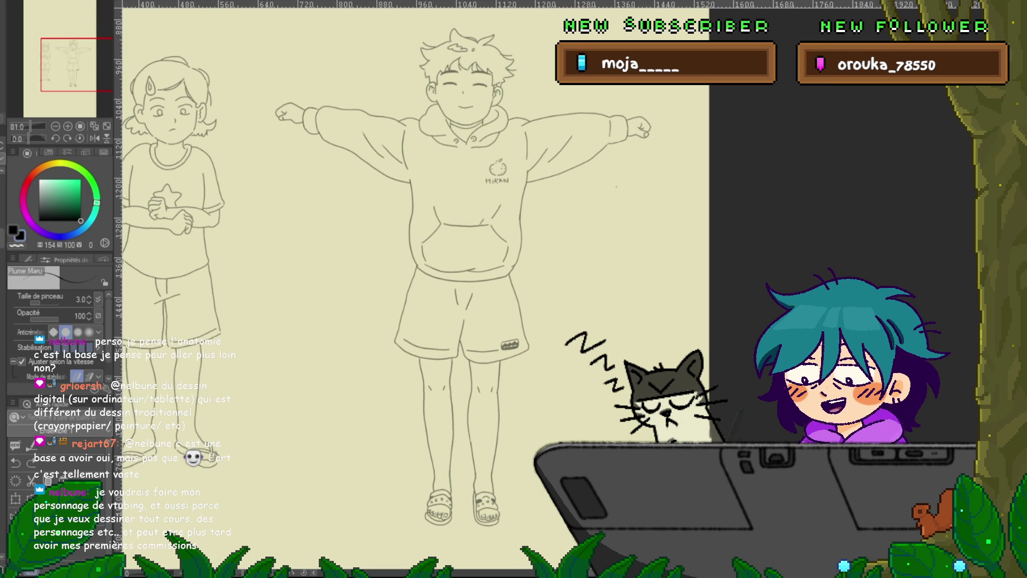
scroll(412, 289, down, 1)
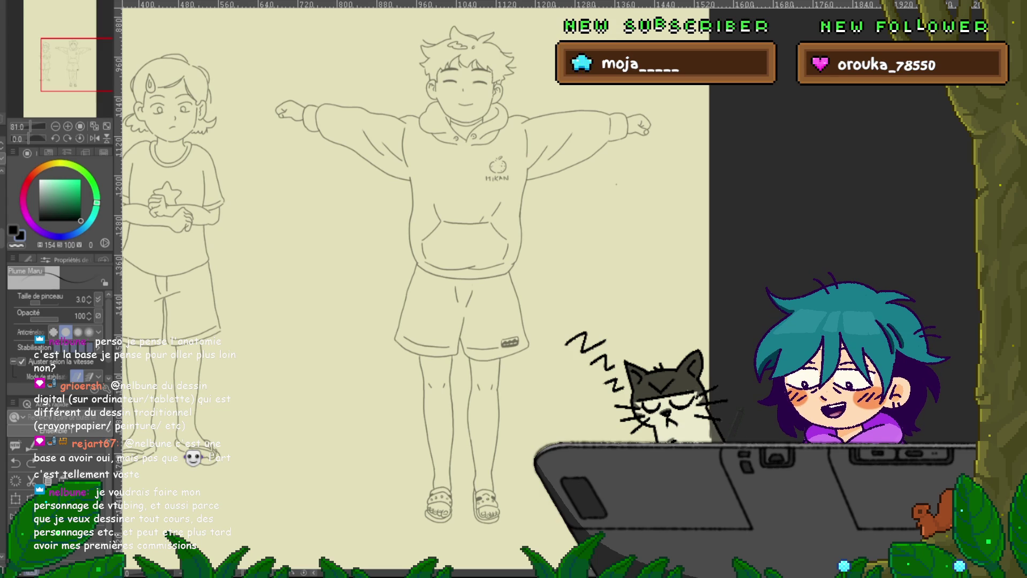
scroll(412, 289, down, 2)
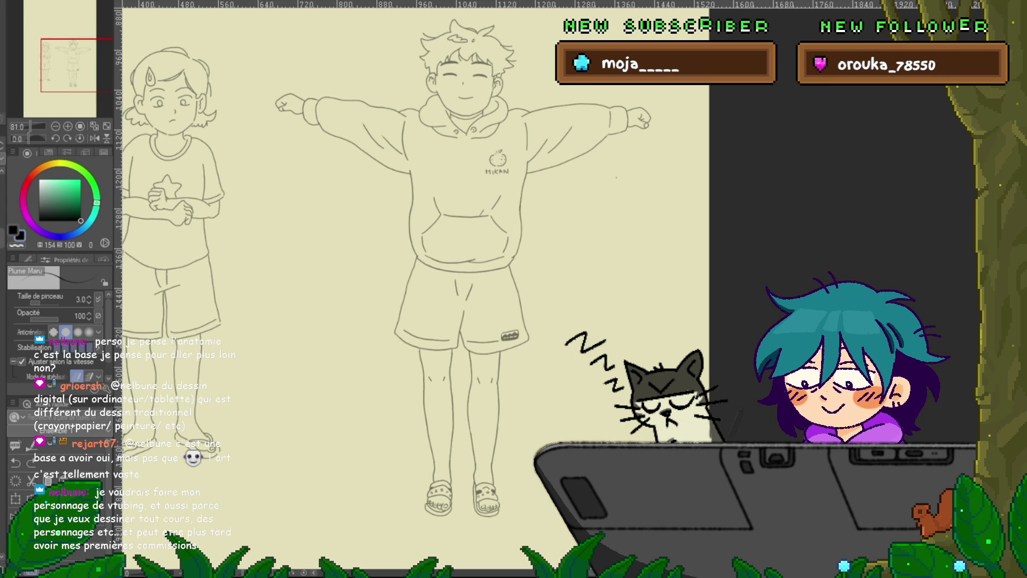
scroll(433, 276, down, 1)
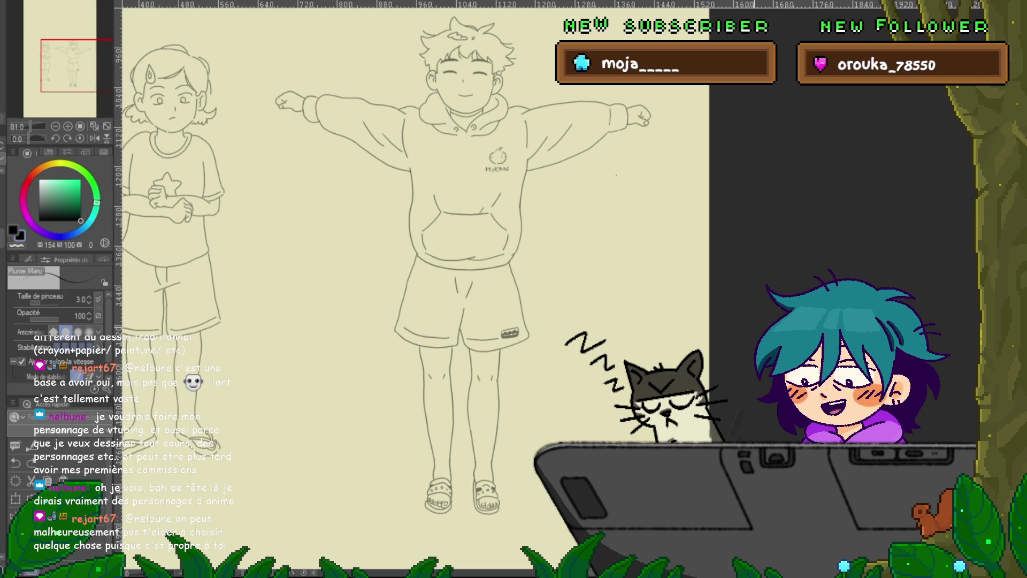
scroll(441, 270, right, 2)
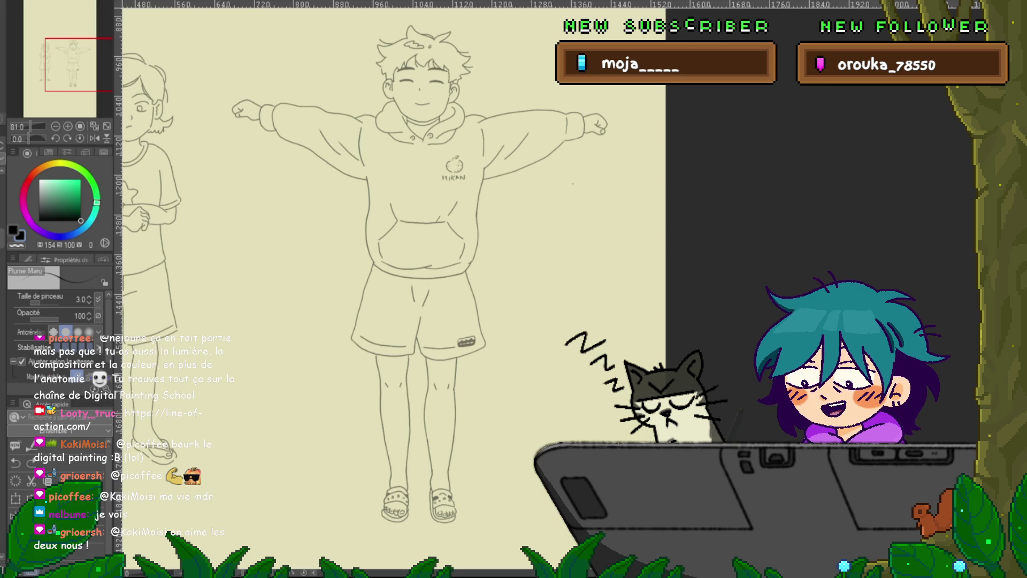
scroll(394, 289, down, 2)
scroll(393, 289, up, 2)
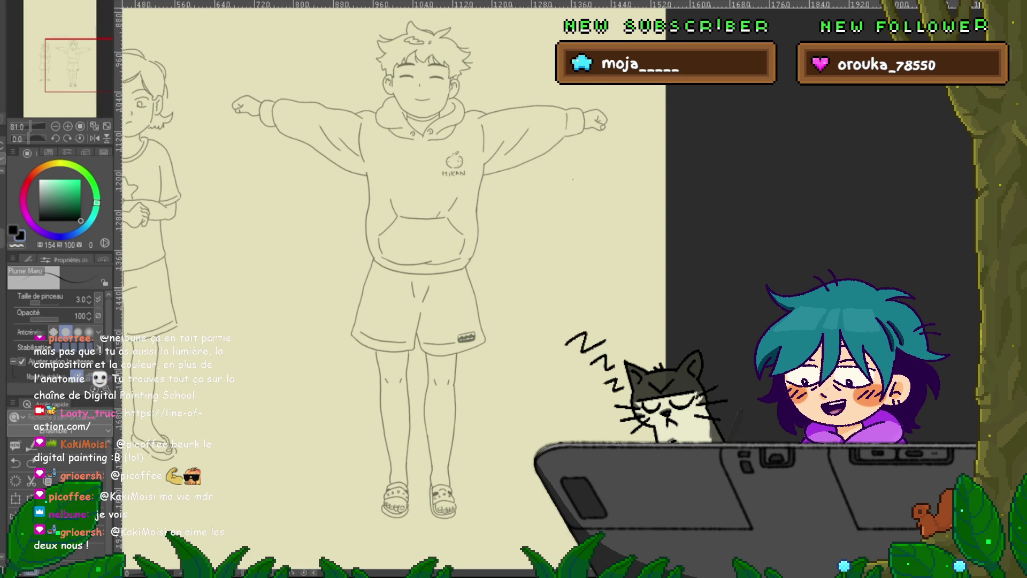
scroll(394, 289, down, 1)
key(ctrl+z)
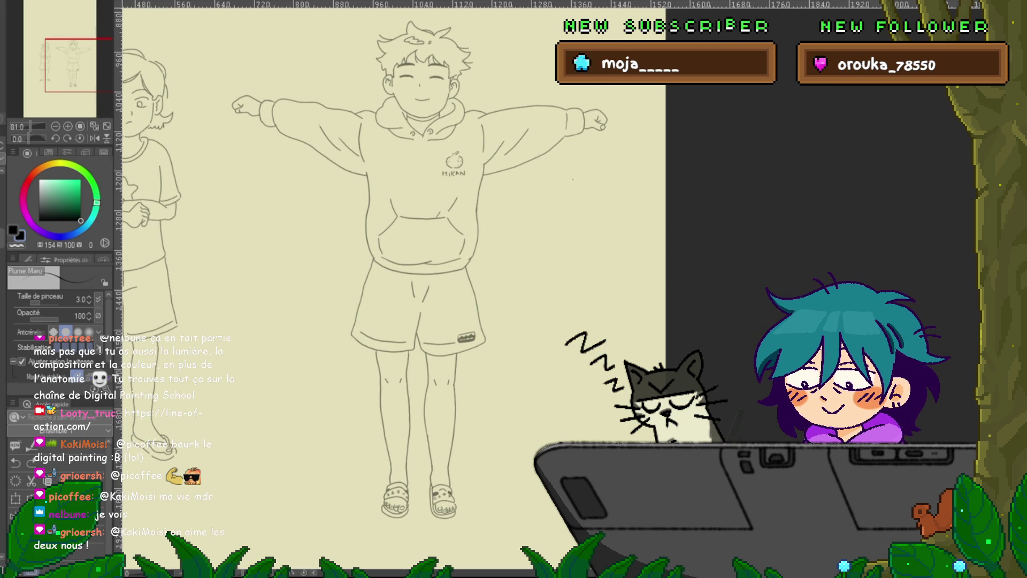
key(ctrl+z)
key(ctrl+z)
key(ctrl+z)
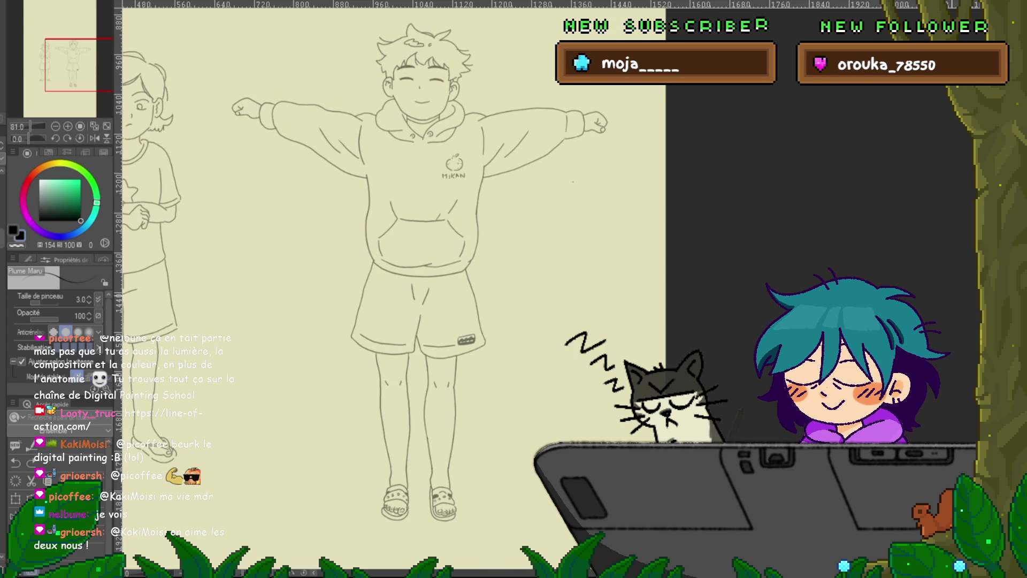
key(ctrl+z)
key(ctrl+z)
key(ctrl+z)
key(ctrl+y)
key(ctrl+y)
key(ctrl+y)
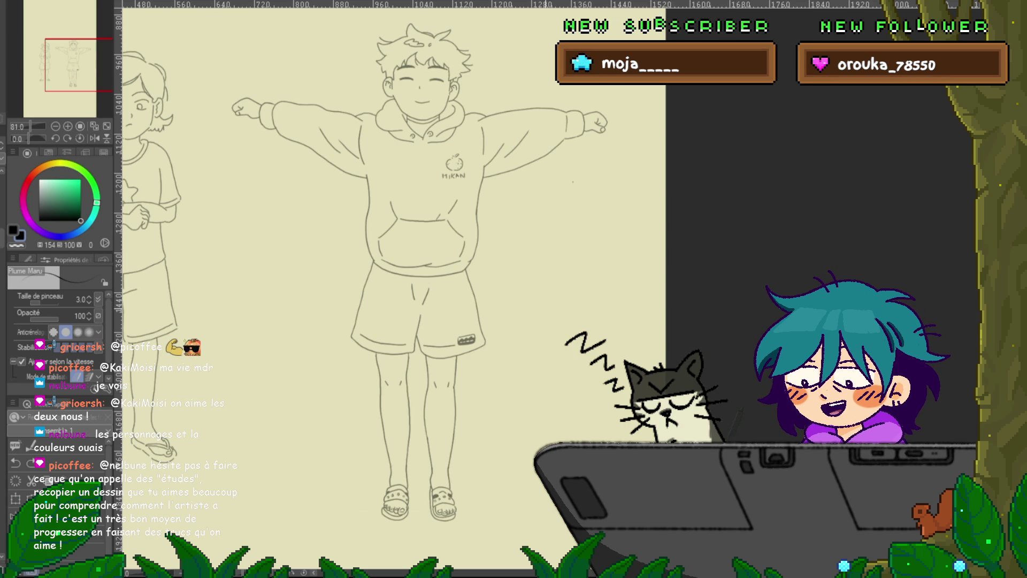
drag(428, 268, 414, 263)
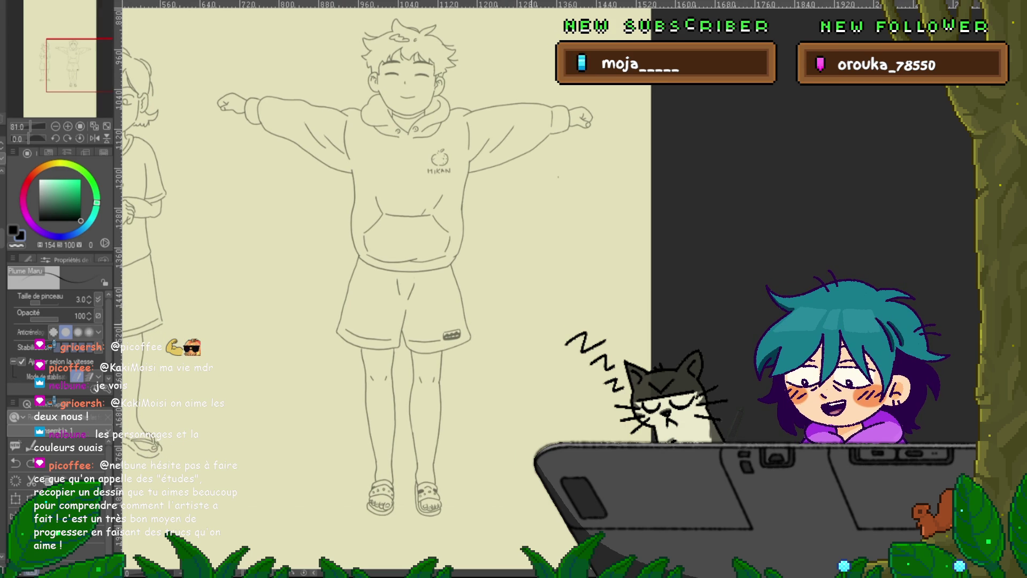
Flip between neighbouring frames to compare the arm lines.
drag(429, 268, 441, 272)
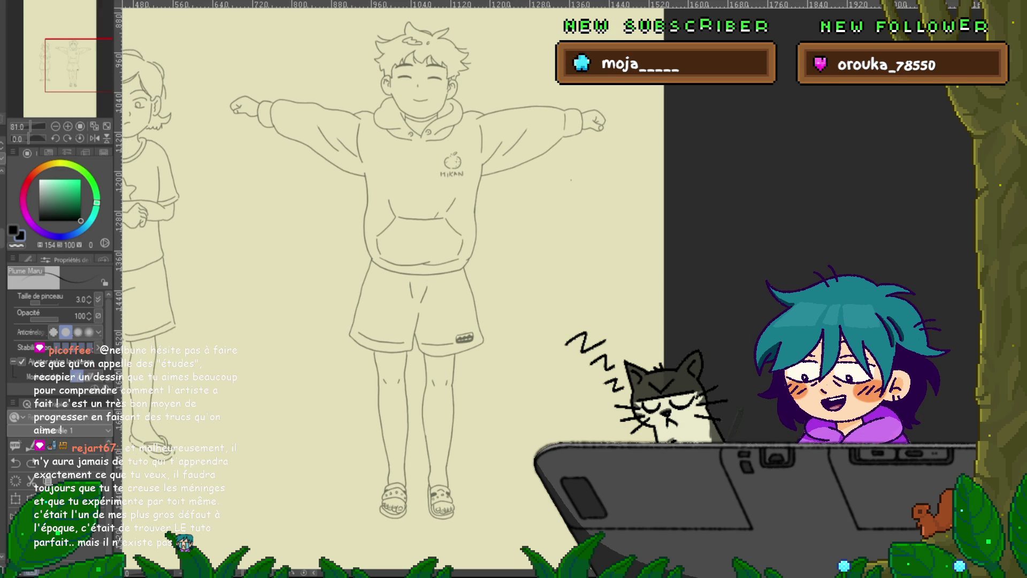
key(ctrl+z)
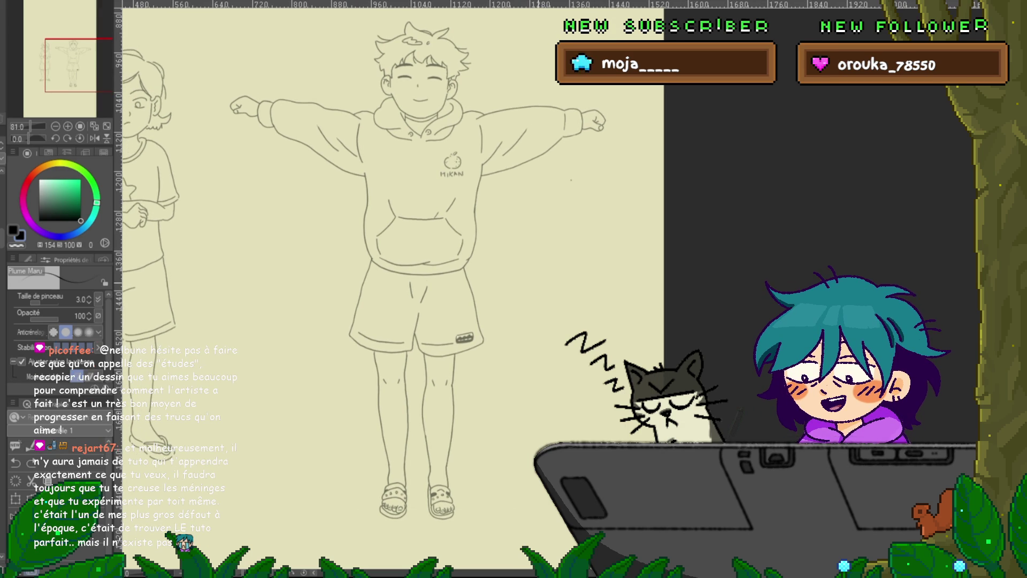
key(ctrl+y)
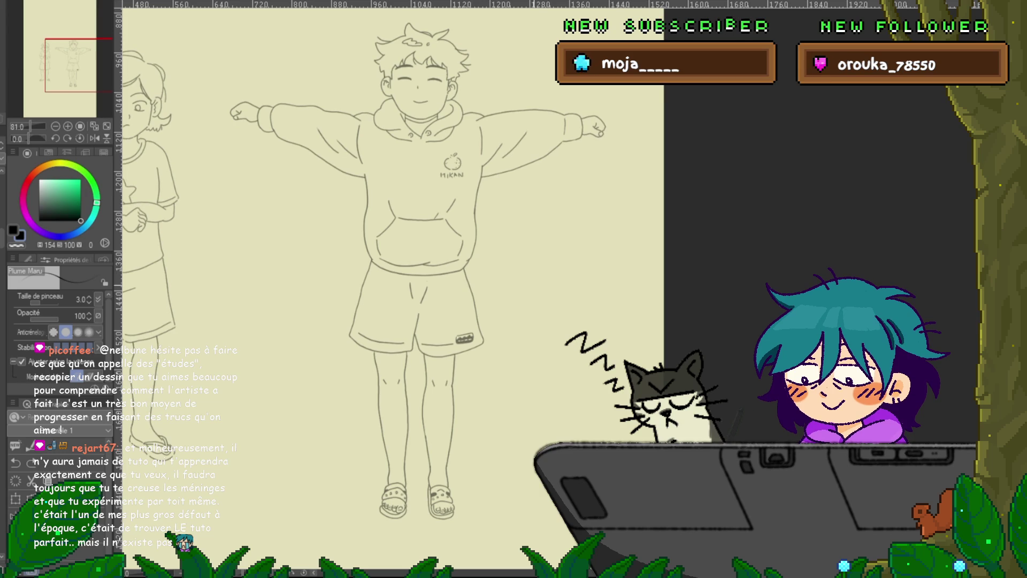
key(ctrl+z)
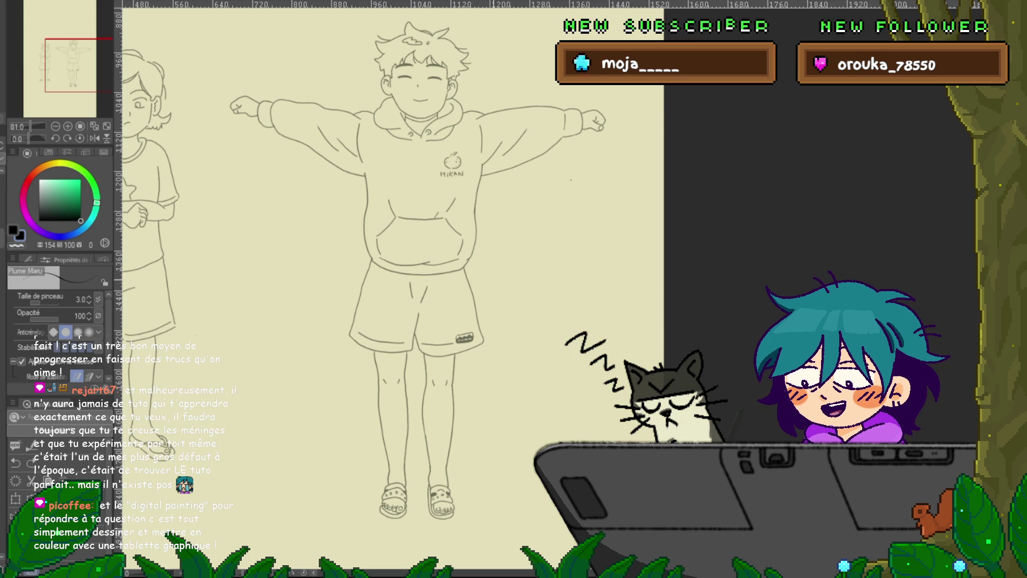
Draw a stroke along the underside of the boy's right sleeve.
drag(428, 267, 420, 267)
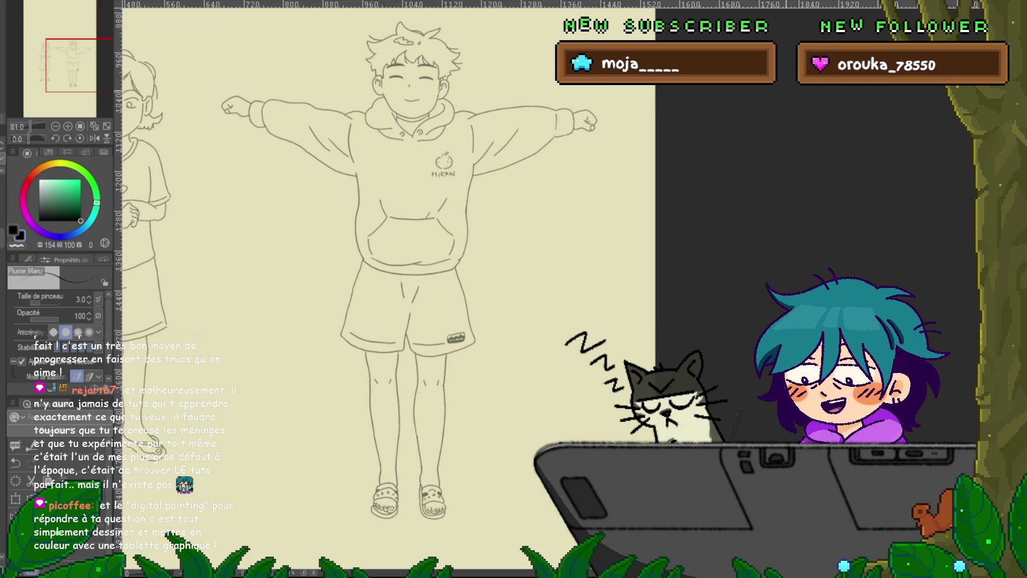
drag(525, 177, 466, 207)
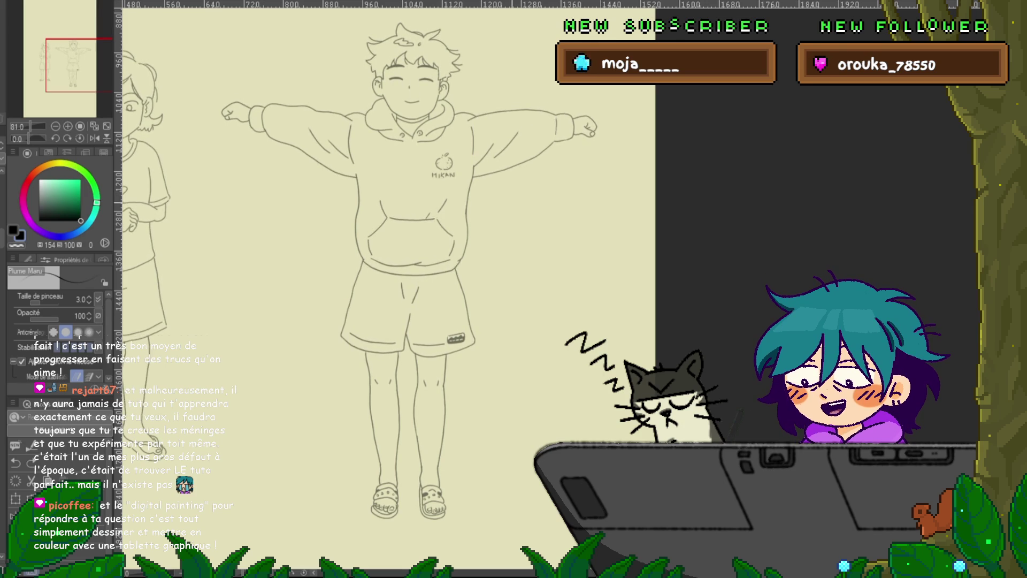
key(ctrl+z)
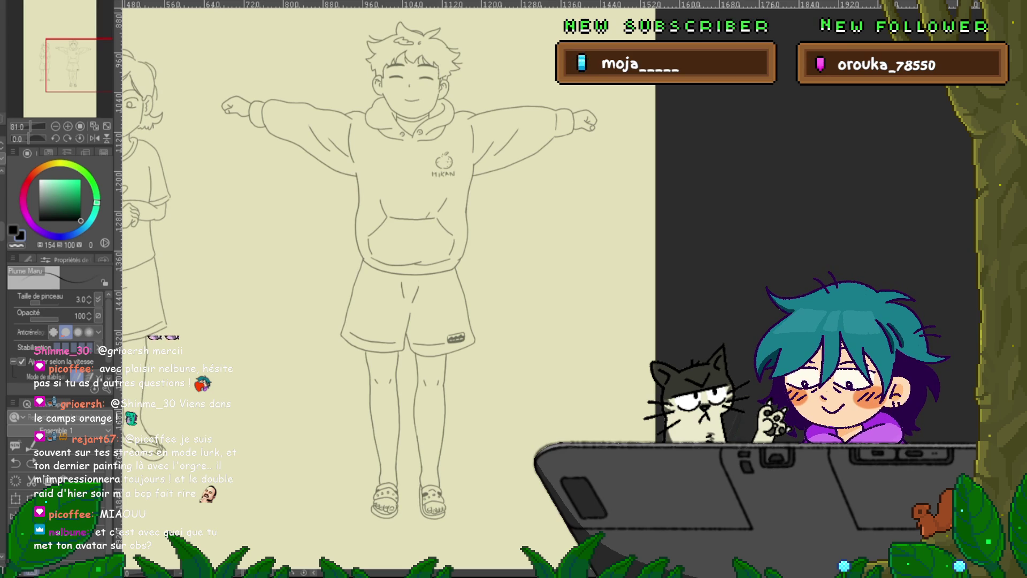
key(Delete)
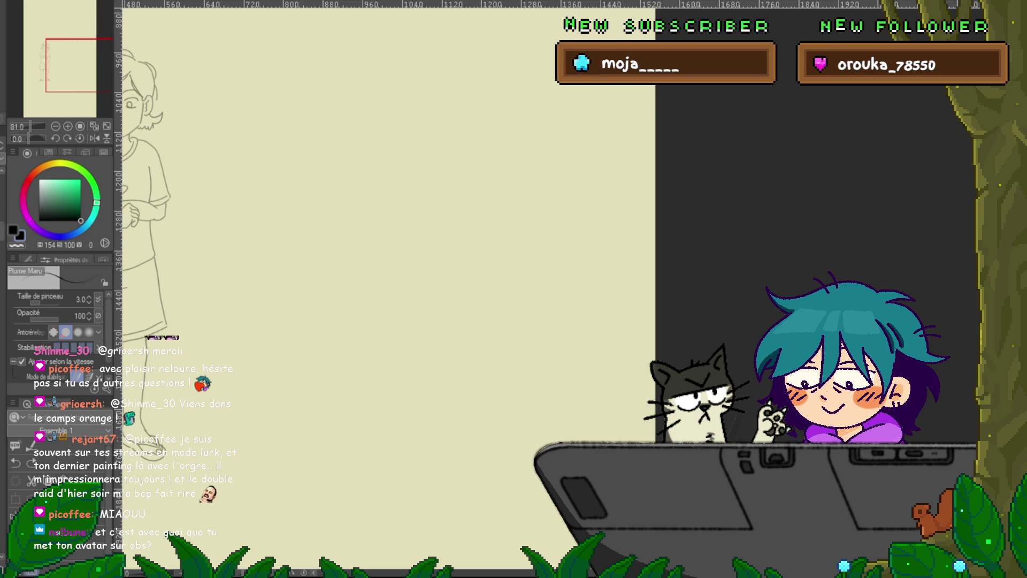
key(ctrl+z)
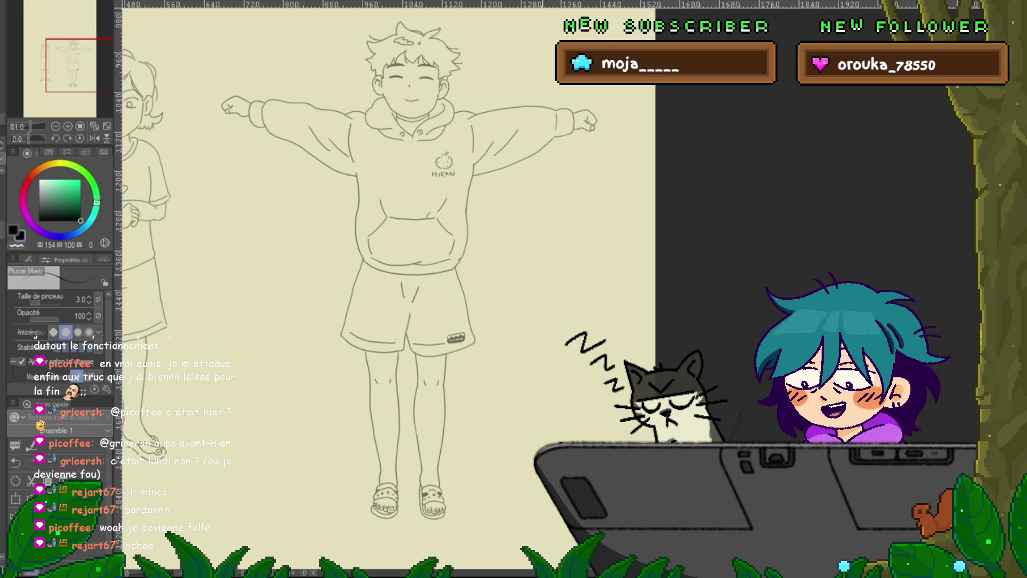
drag(406, 267, 397, 275)
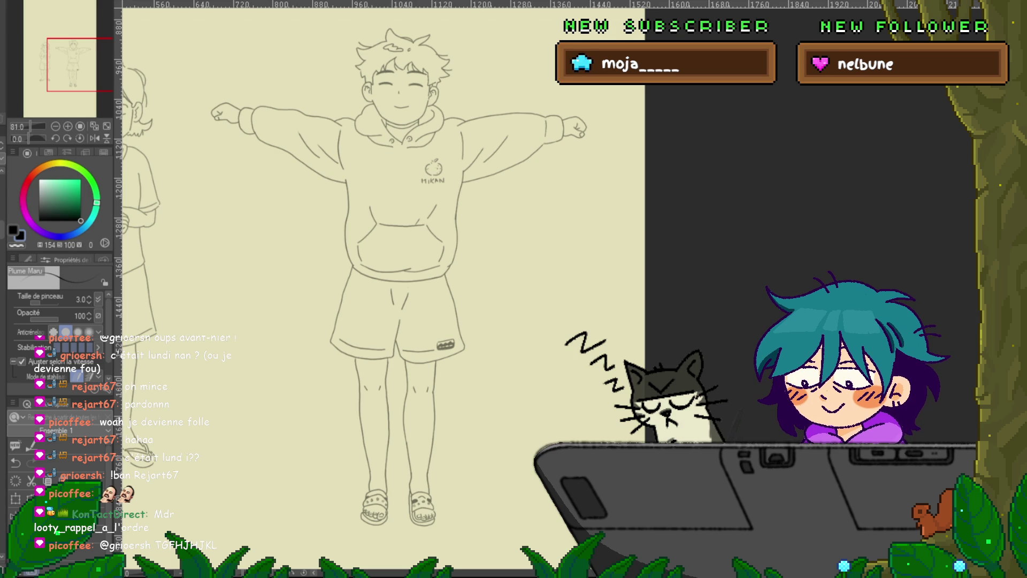
key(ctrl+t)
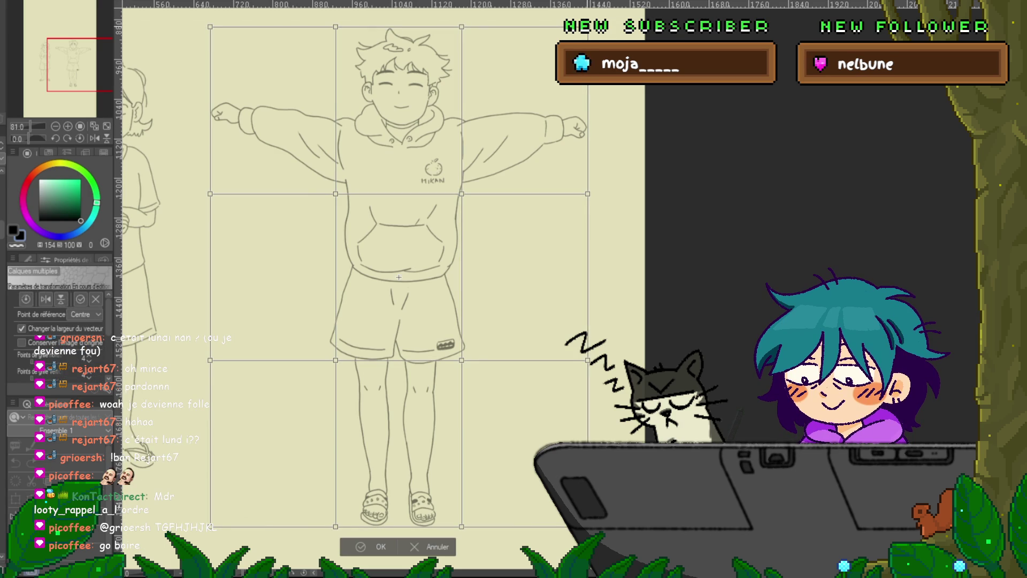
Warp the upper body down slightly via mesh points, then undo back to the raised-arm pose.
click(211, 27)
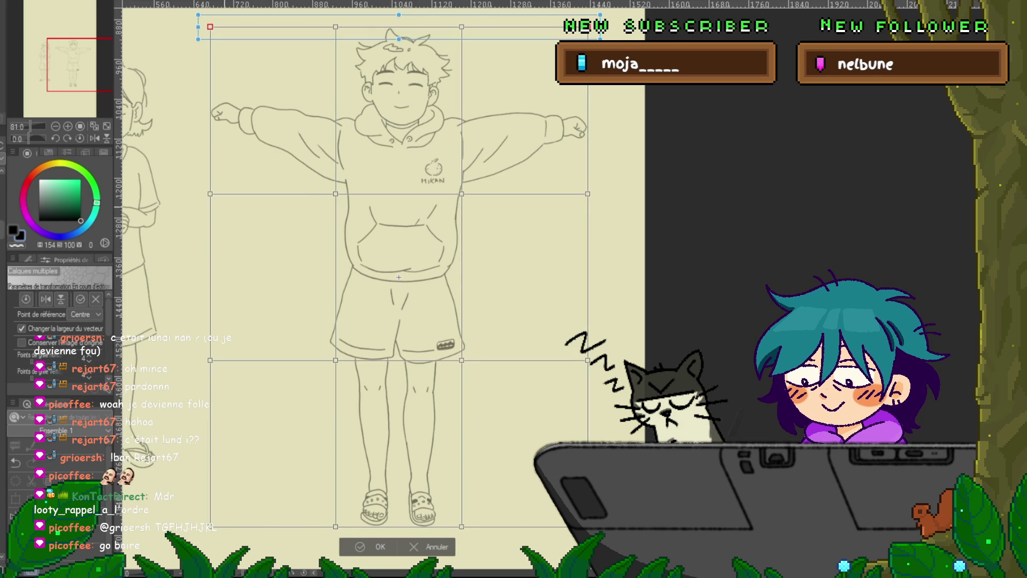
shift+click(211, 194)
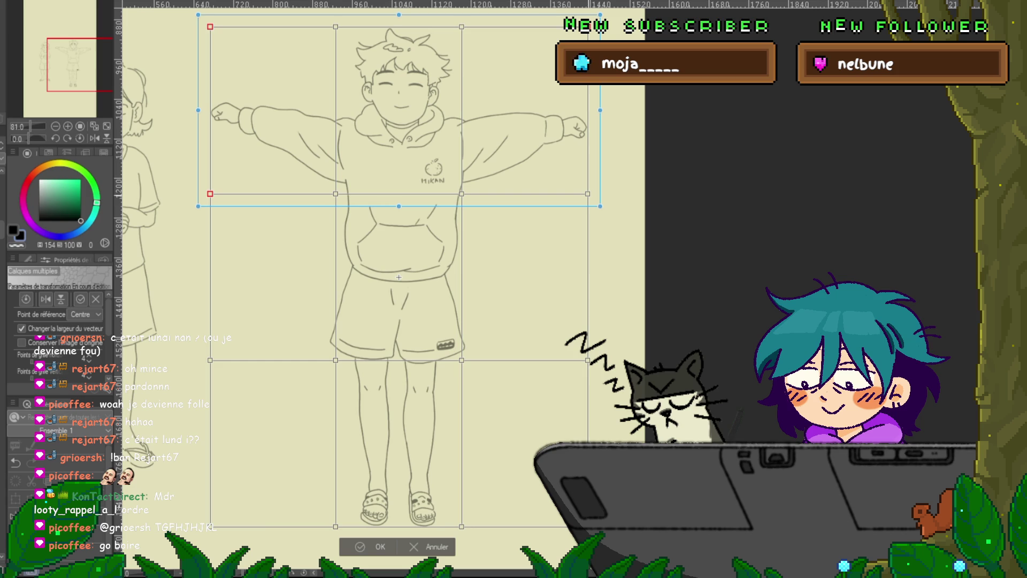
shift+click(587, 194)
key(Down)
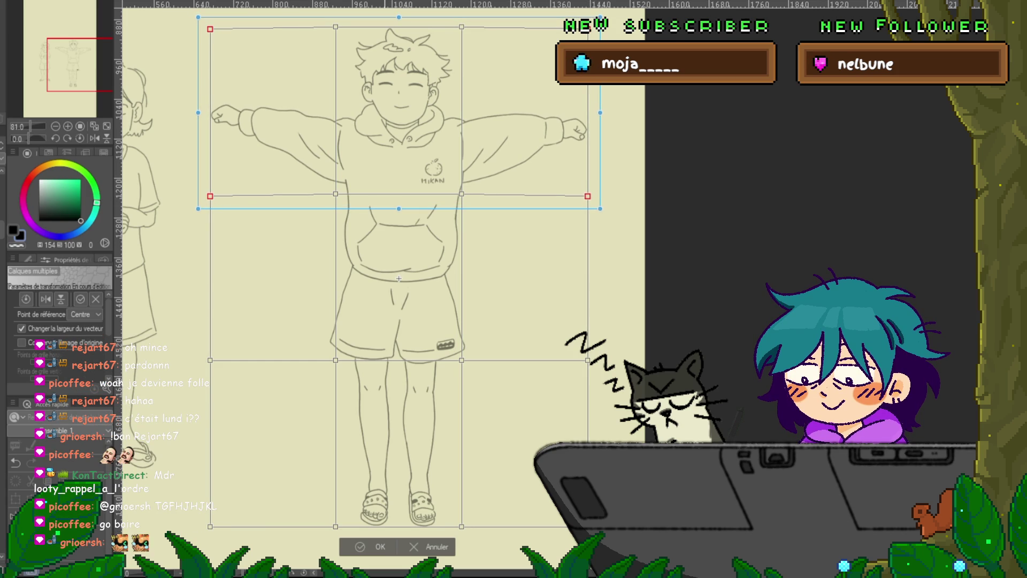
key(Return)
key(ctrl+z)
key(ctrl+z)
key(ctrl+z)
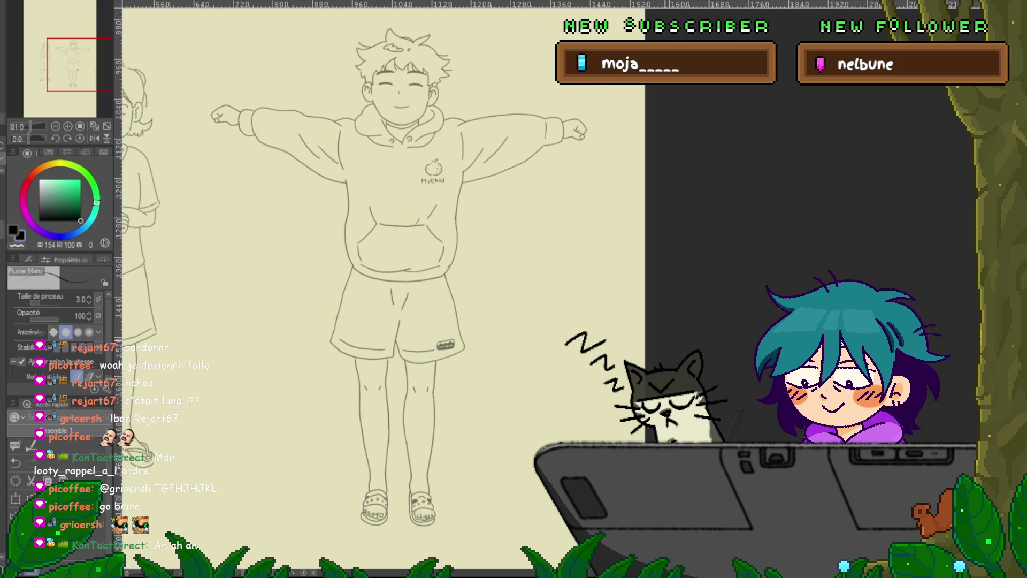
key(ctrl+z)
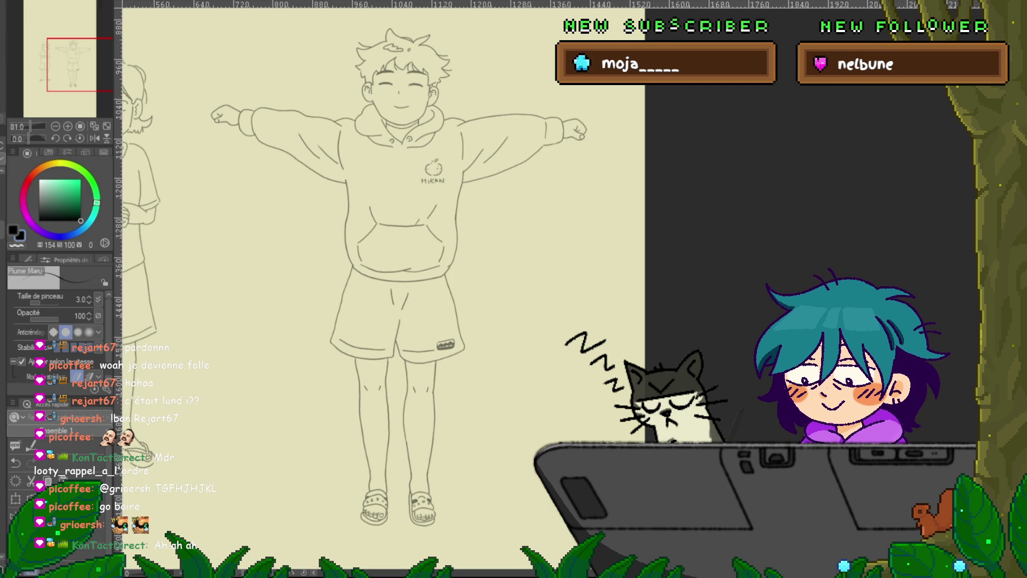
Mesh-warp the top row and middle points down about 5 px, then shift head and arms up.
key(ctrl+t)
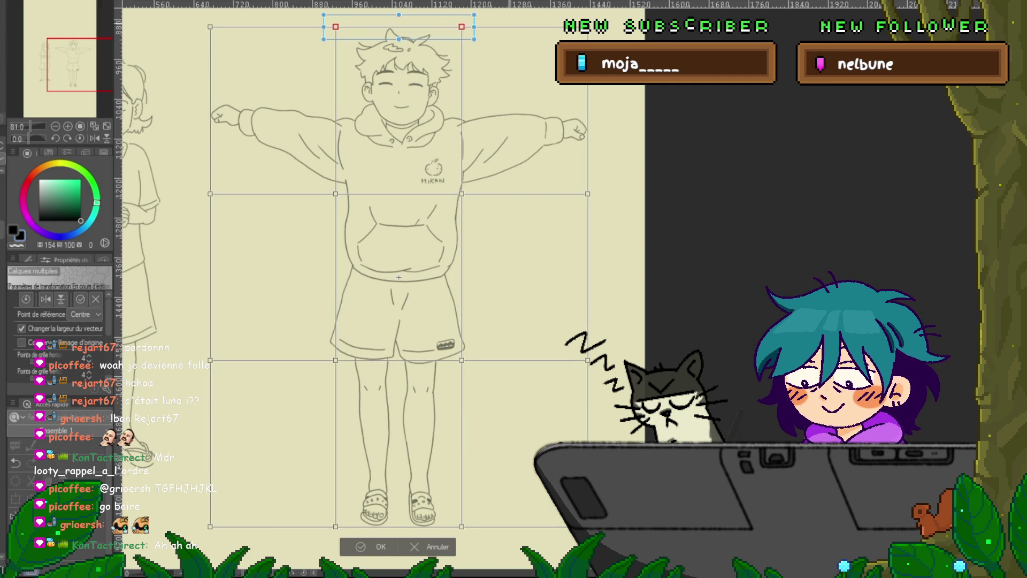
shift+click(588, 27)
shift+click(210, 27)
shift+click(210, 194)
shift+click(461, 194)
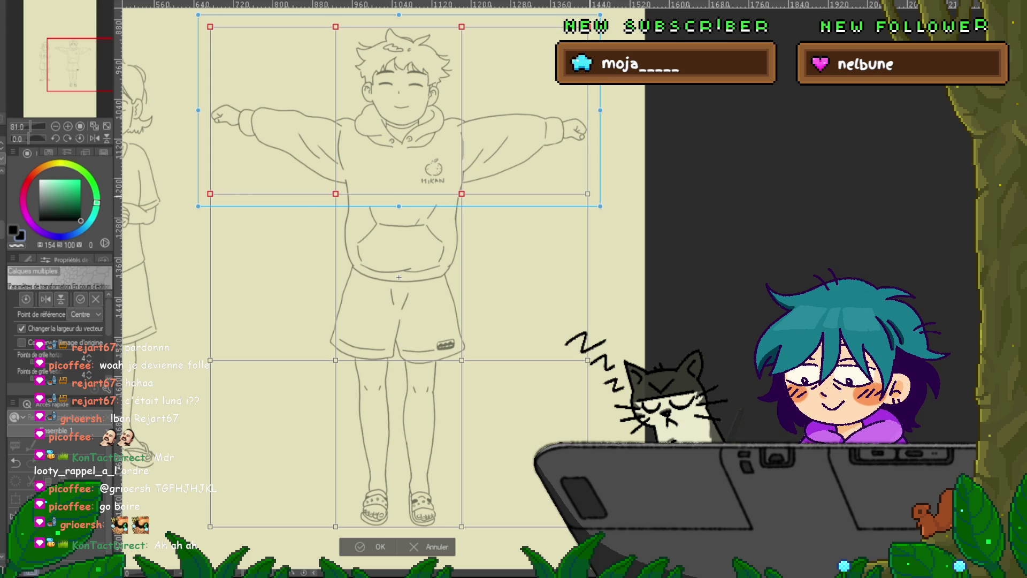
key(Down)
key(Down)
key(Down)
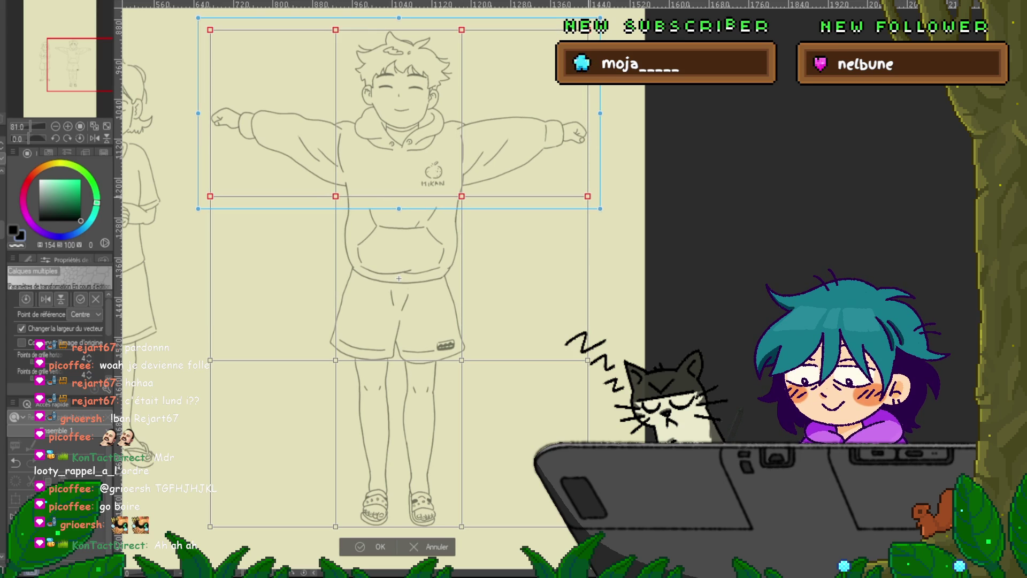
key(Return)
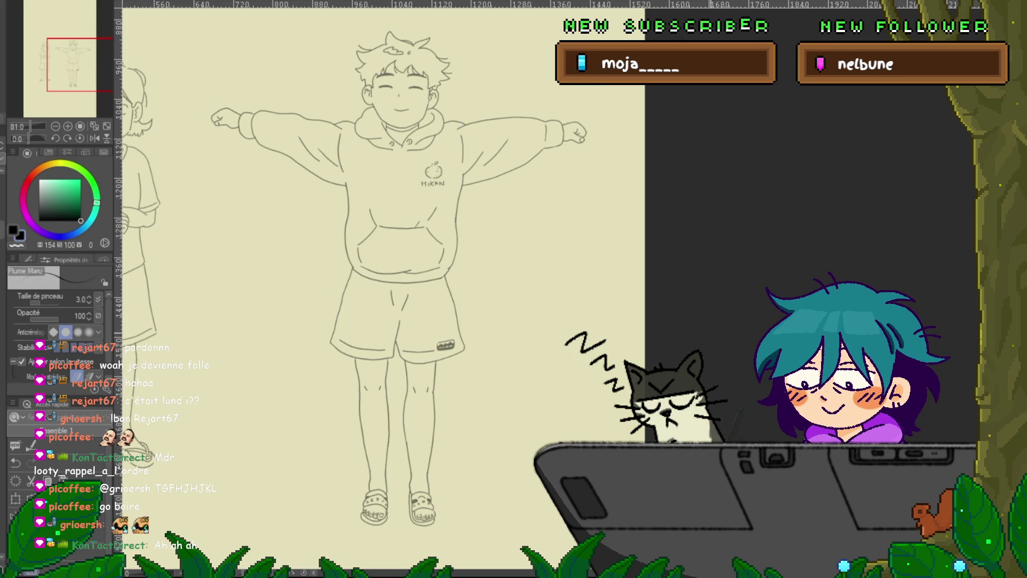
key(ctrl+y)
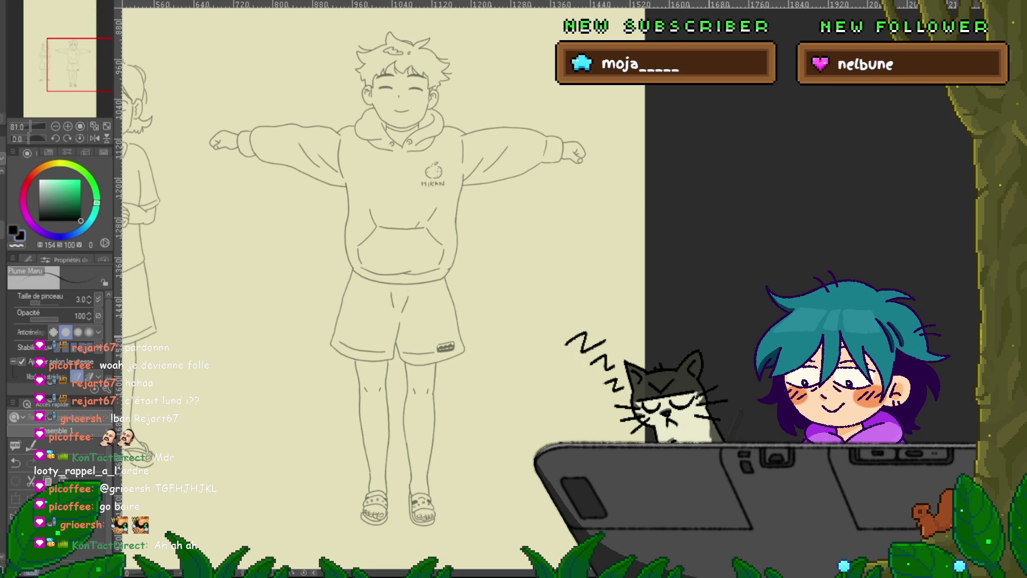
drag(402, 161, 402, 155)
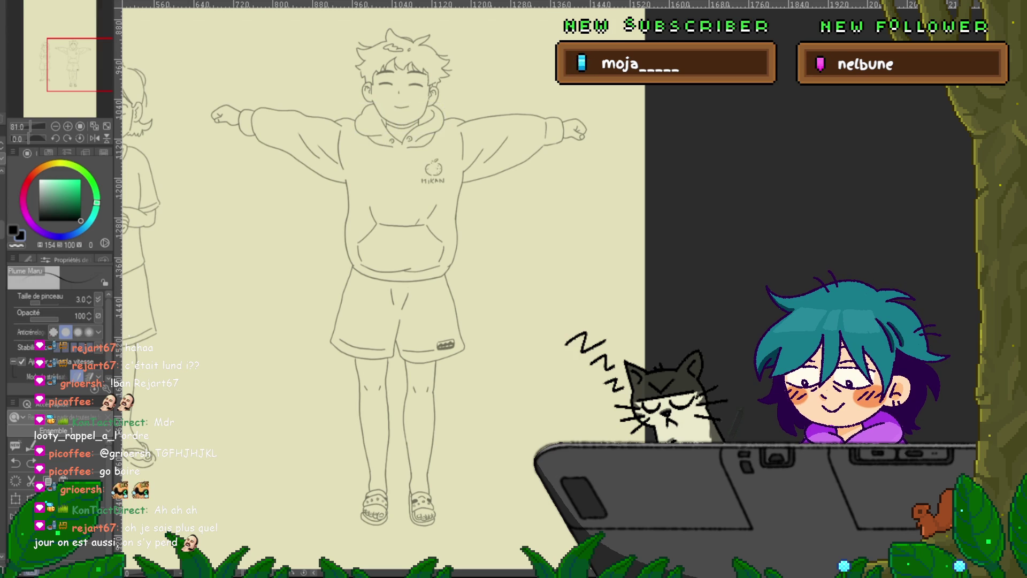
Mesh-warp the top row of points slightly left and down over the head and hood.
key(ctrl+t)
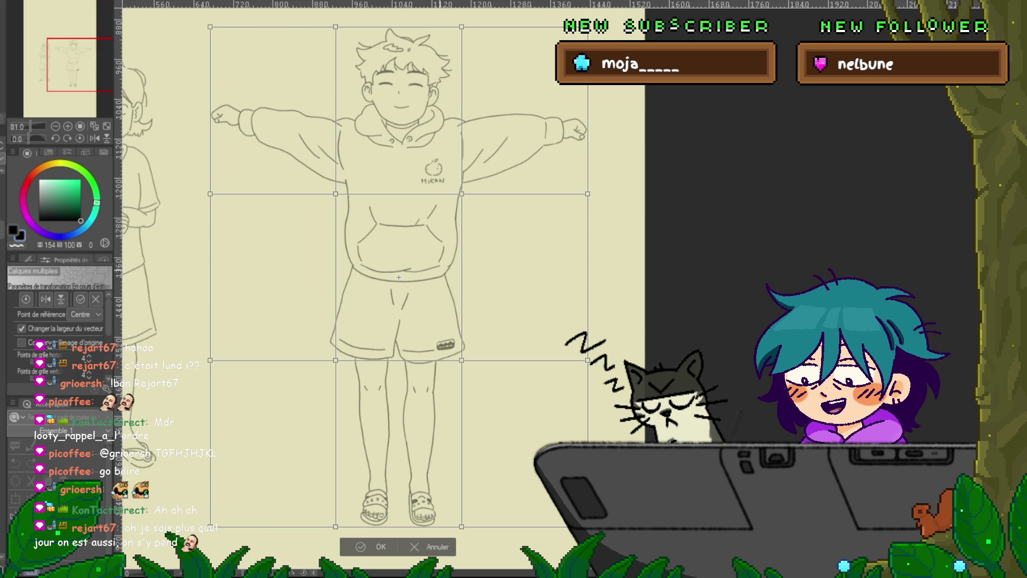
drag(399, 278, 385, 298)
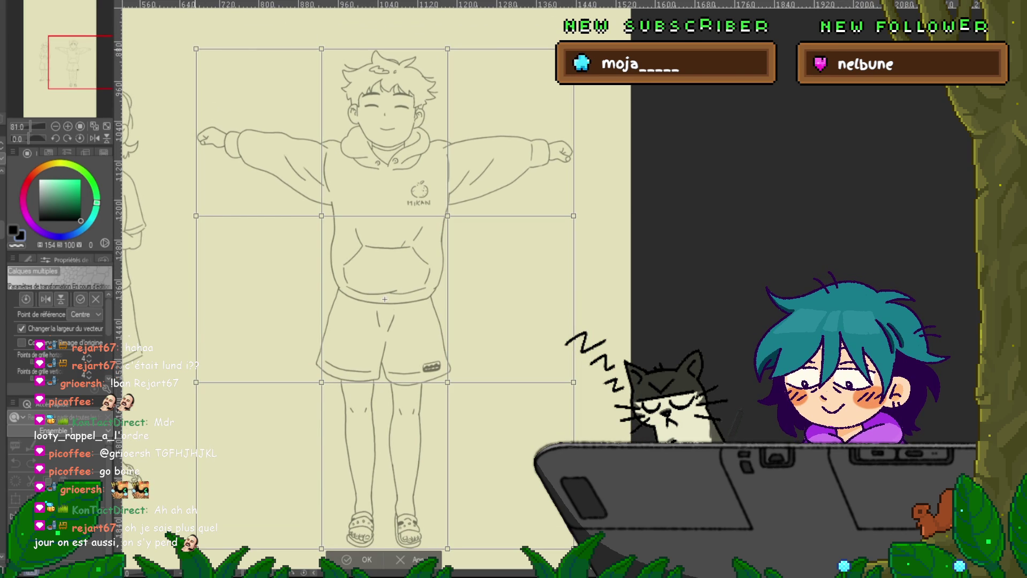
mouse_move(184, 37)
mouse_down()
mouse_move(337, 61)
mouse_move(586, 61)
mouse_up()
key(Left)
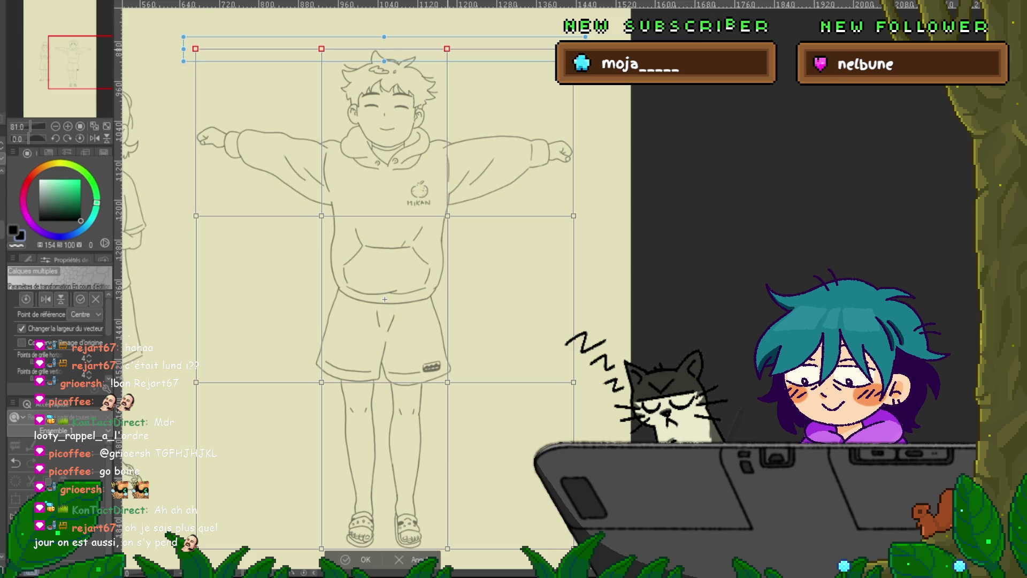
key(Down)
key(Down)
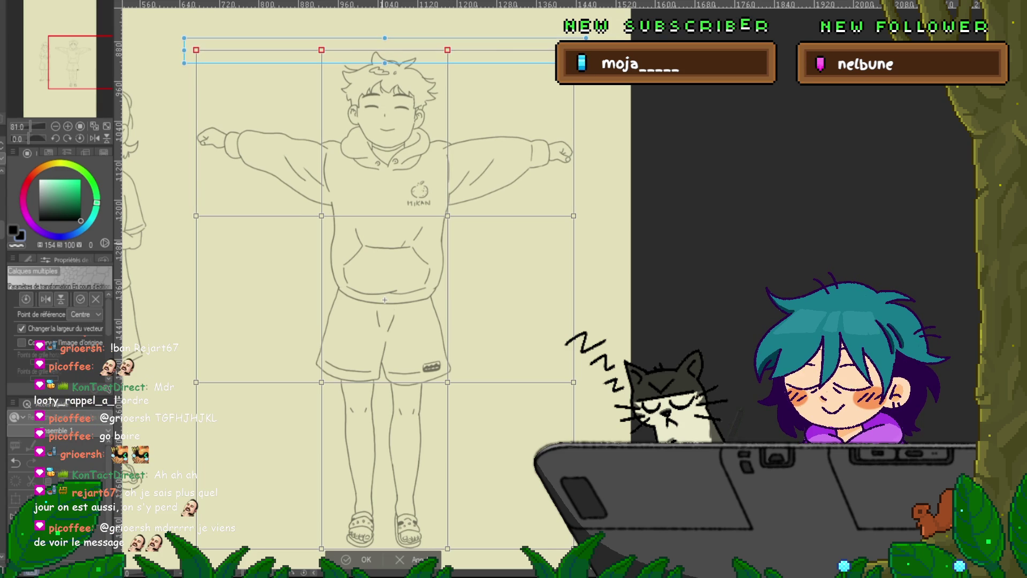
key(Return)
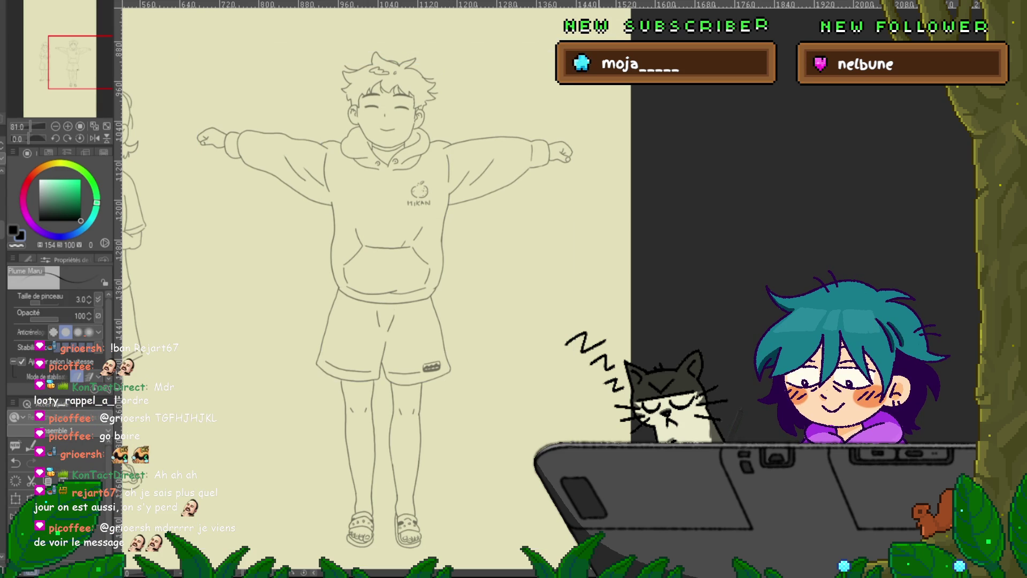
Toggle undo and redo to compare the nearby arm poses and settle on the final one.
key(ctrl+z)
key(ctrl+y)
key(ctrl+z)
key(ctrl+y)
key(ctrl+z)
key(ctrl+y)
key(ctrl+z)
key(ctrl+y)
key(ctrl+z)
key(ctrl+z)
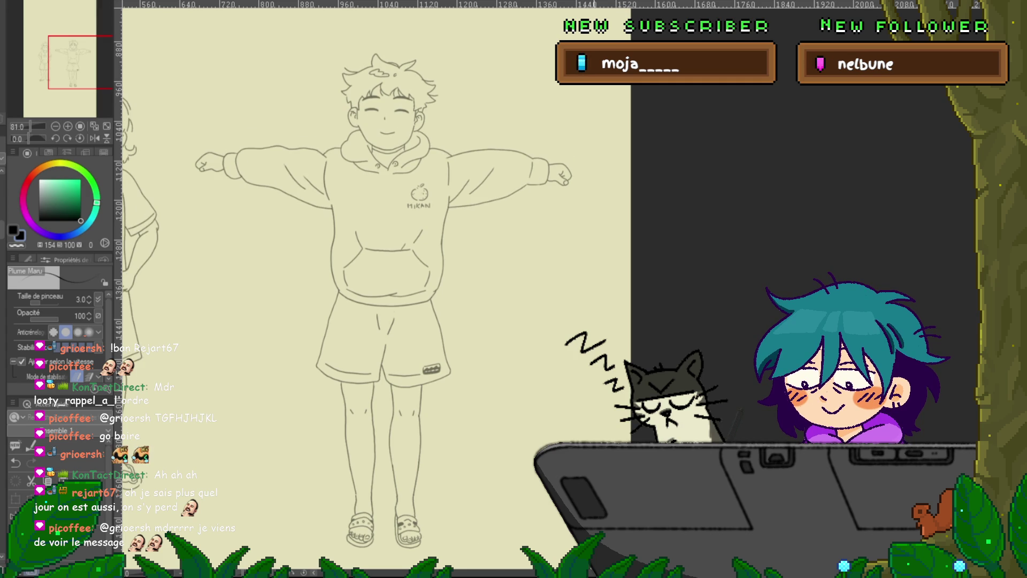
key(ctrl+z)
key(ctrl+y)
key(ctrl+y)
key(ctrl+y)
key(ctrl+z)
key(ctrl+y)
key(ctrl+z)
key(ctrl+y)
key(ctrl+z)
key(ctrl+z)
key(ctrl+z)
key(ctrl+y)
key(ctrl+y)
key(ctrl+z)
key(ctrl+y)
key(m)
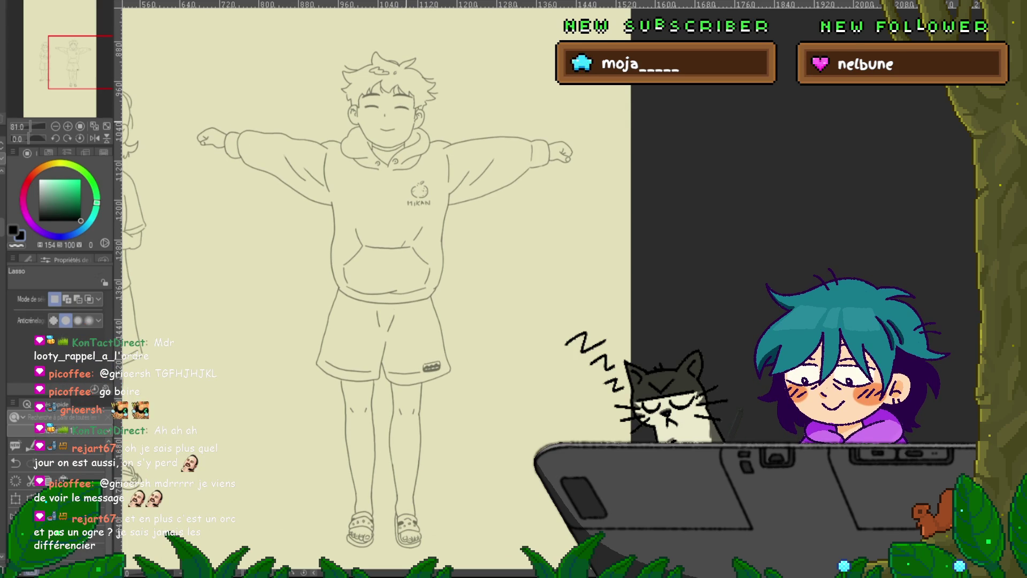
mouse_move(366, 100)
mouse_down()
mouse_move(409, 98)
mouse_move(366, 102)
mouse_up()
key(ctrl+t)
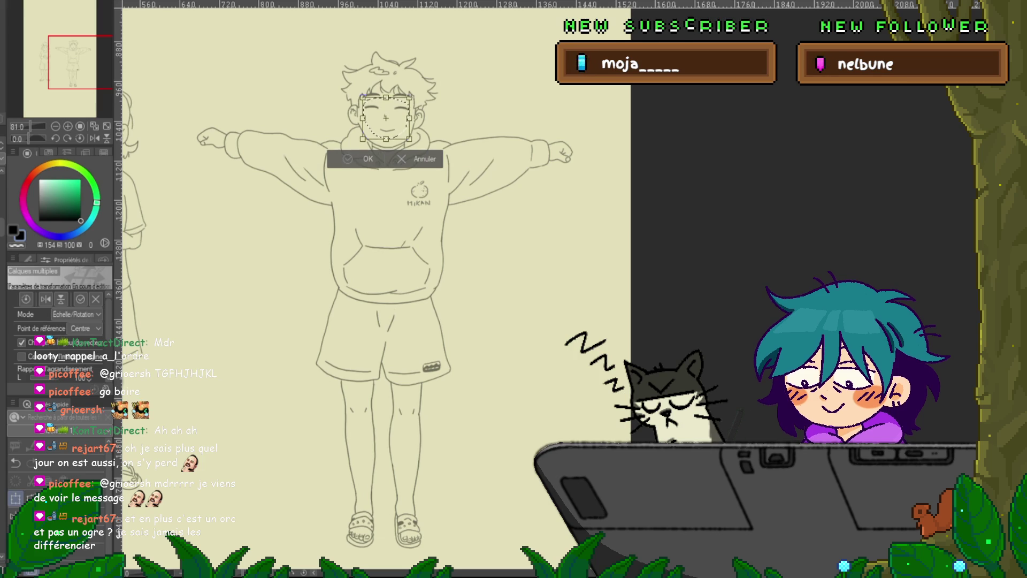
key(Return)
key(ctrl+d)
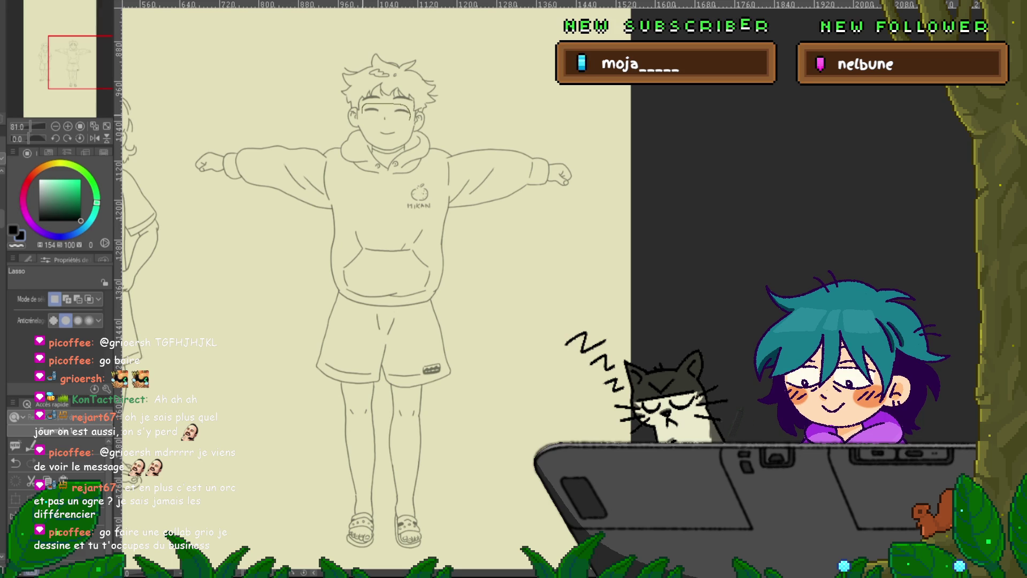
drag(364, 106, 366, 105)
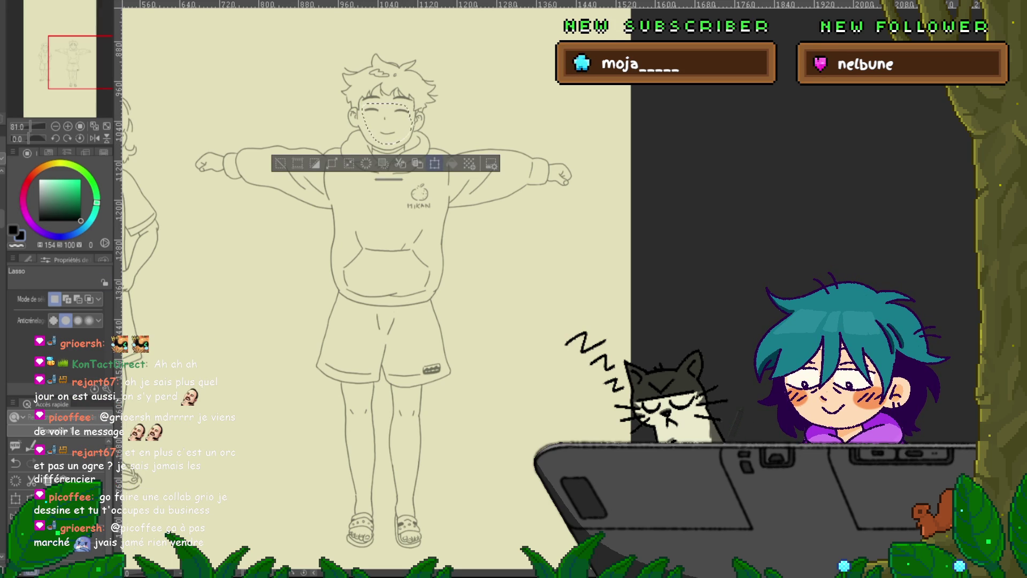
key(ctrl+t)
key(Return)
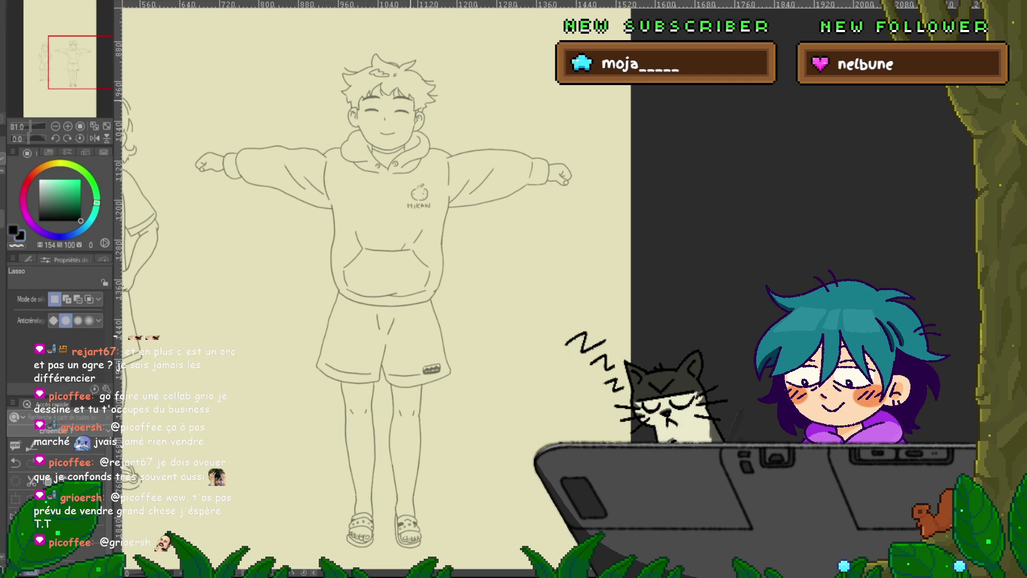
Undo the last transform on the figure and show neighbouring frames as onion skin.
scroll(393, 112, up, 5)
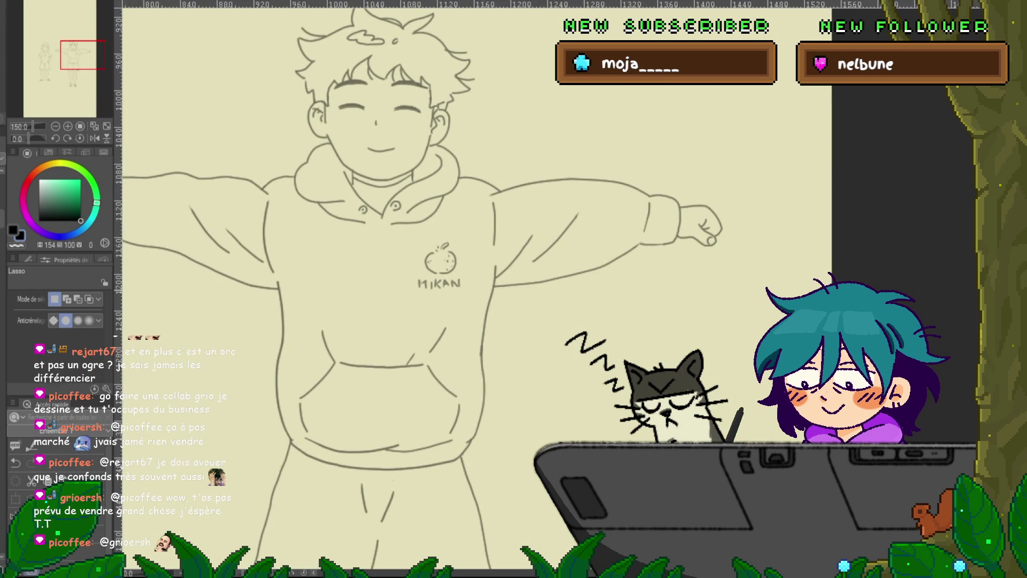
scroll(393, 289, up, 3)
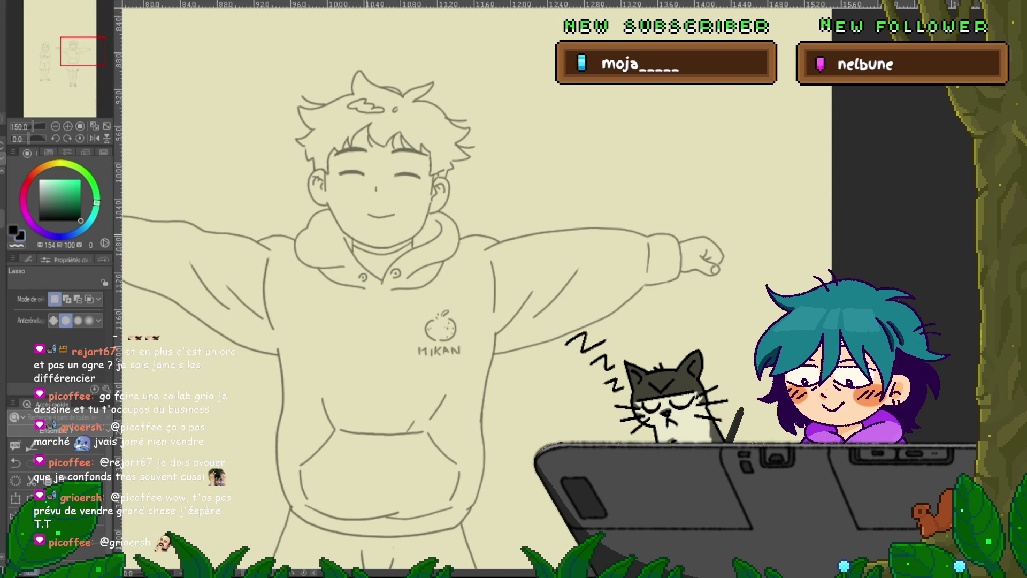
scroll(393, 214, up, 3)
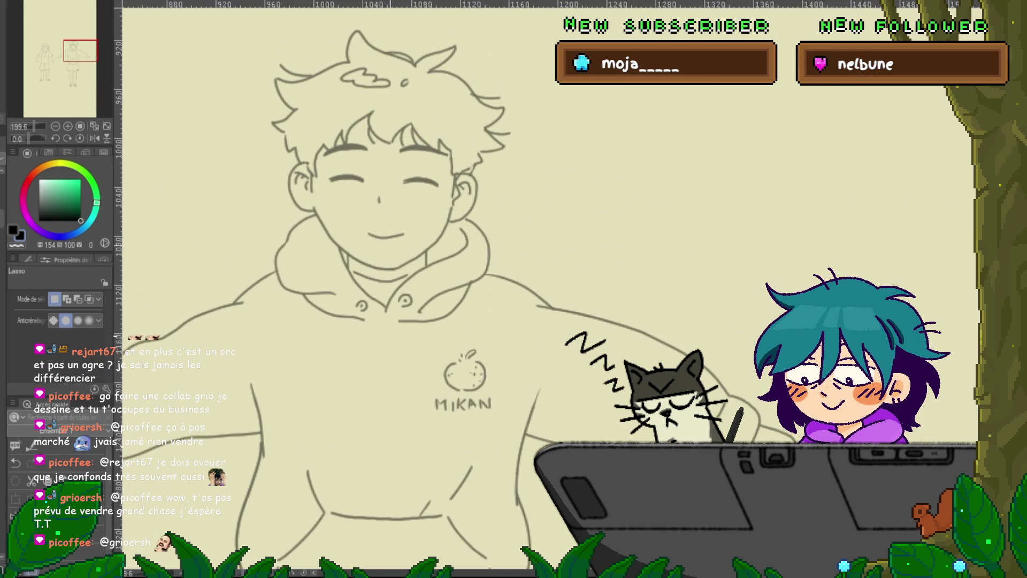
key(ctrl+z)
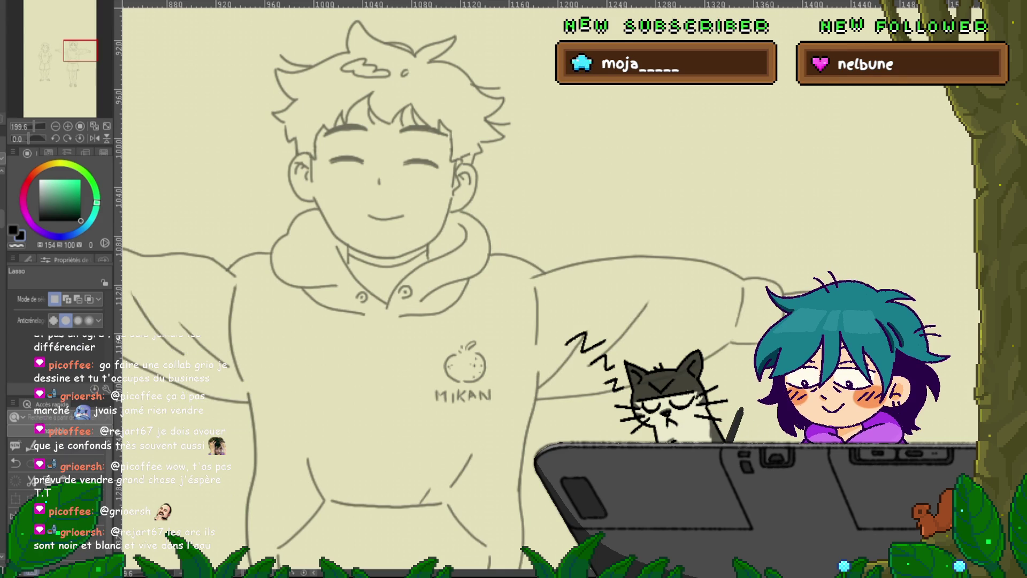
key(ctrl+z)
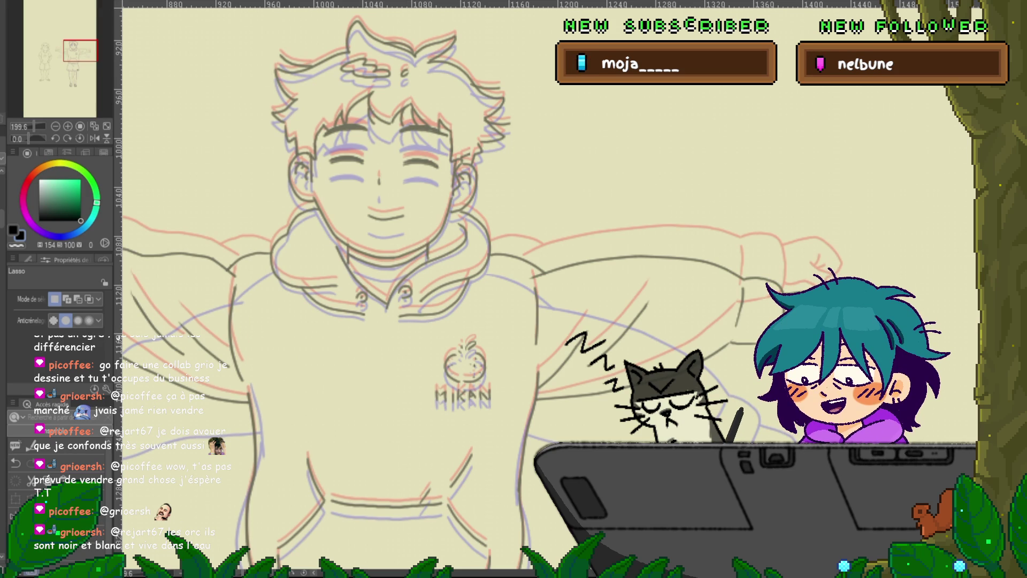
Switch to vector control-point editing, delete a stroke, and select the left and right jaw lines.
key(y)
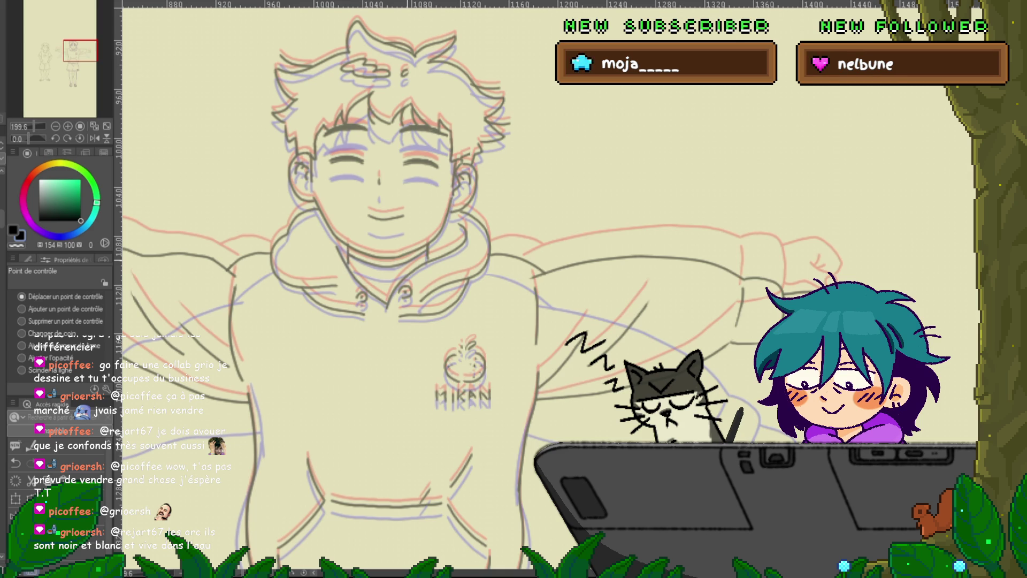
key(Delete)
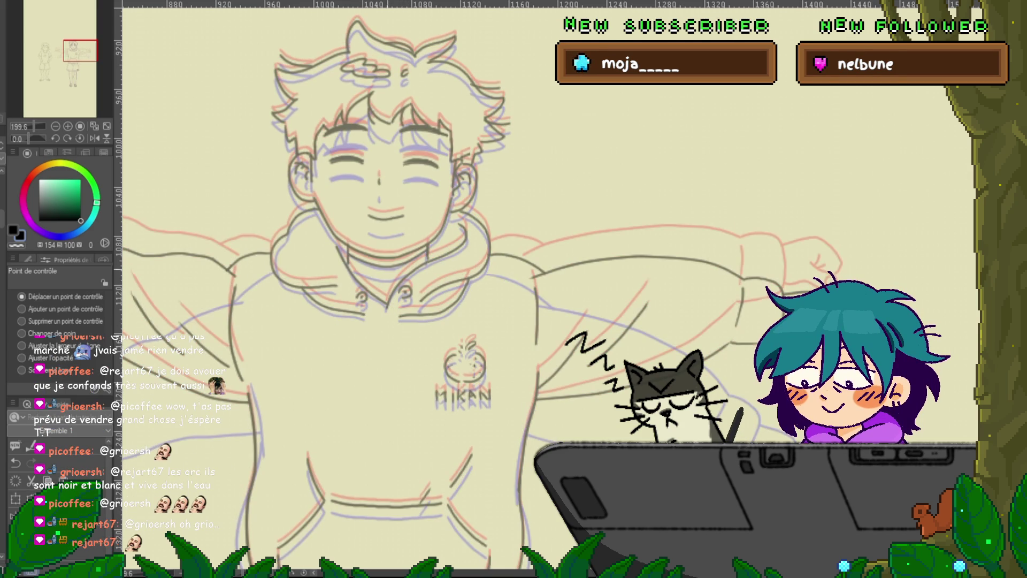
click(426, 243)
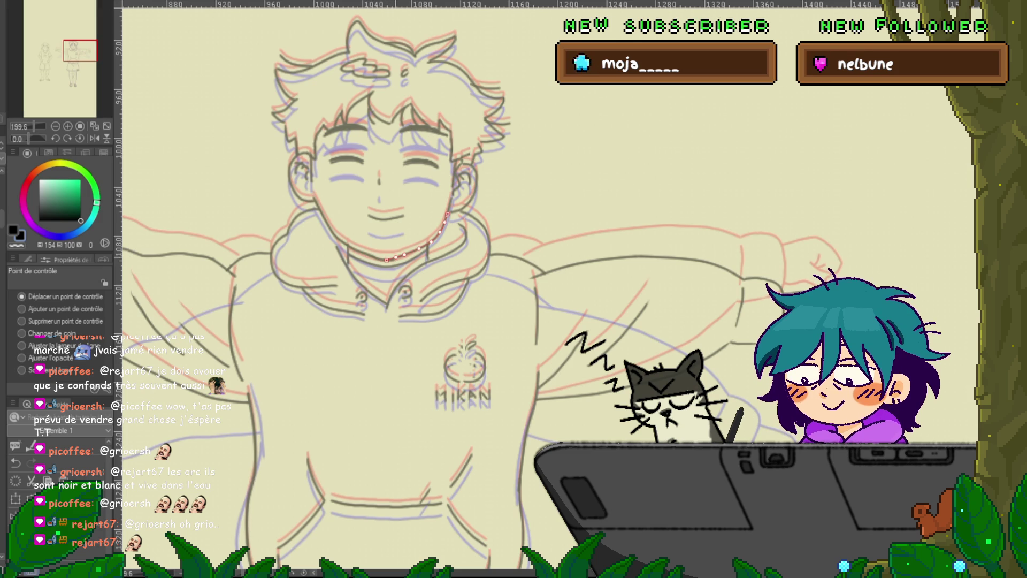
click(342, 239)
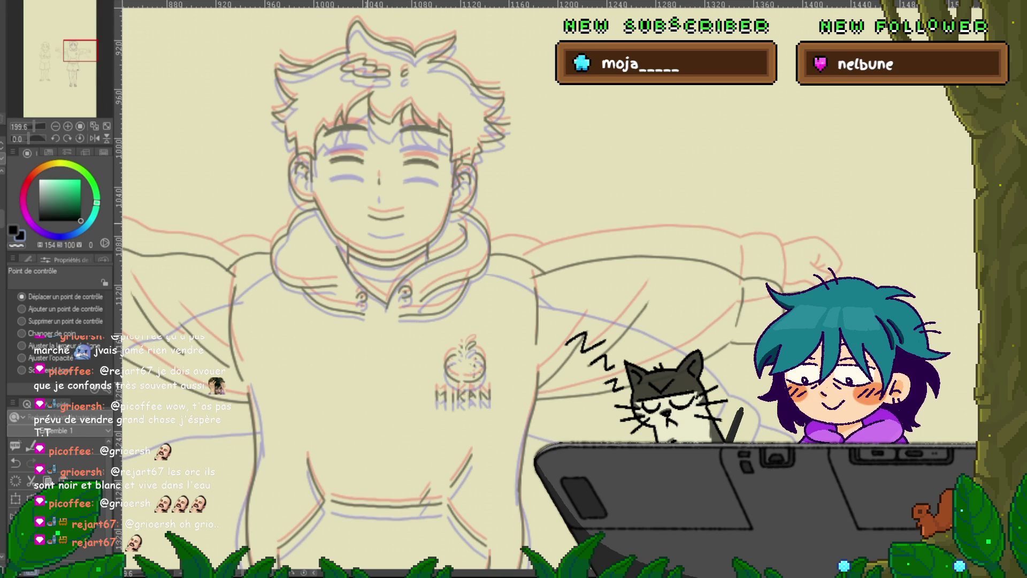
Mirror the canvas horizontally and back repeatedly, selecting the jaw and hood curves to check proportions.
key(h)
key(h)
key(h)
key(h)
key(h)
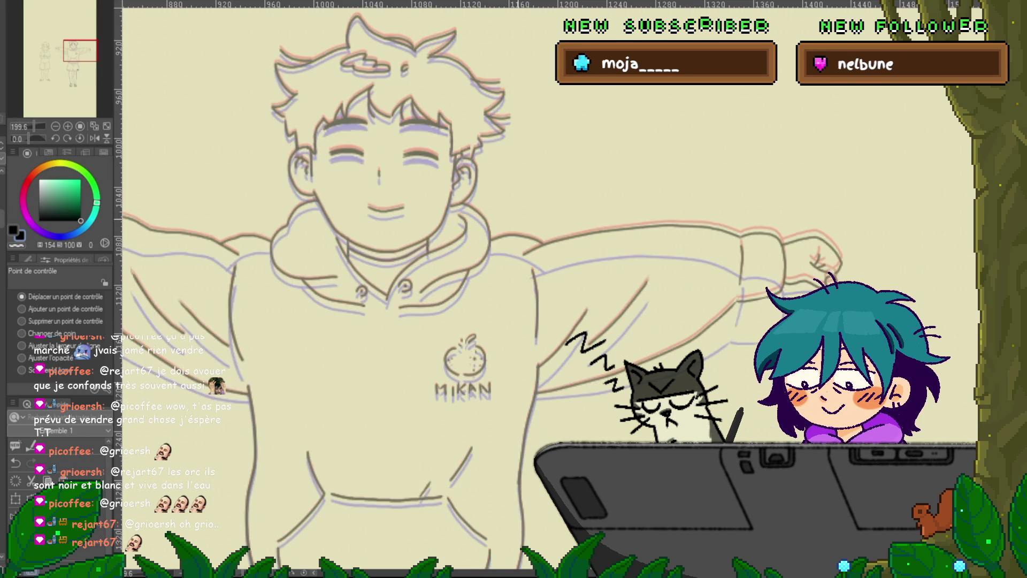
key(h)
key(h)
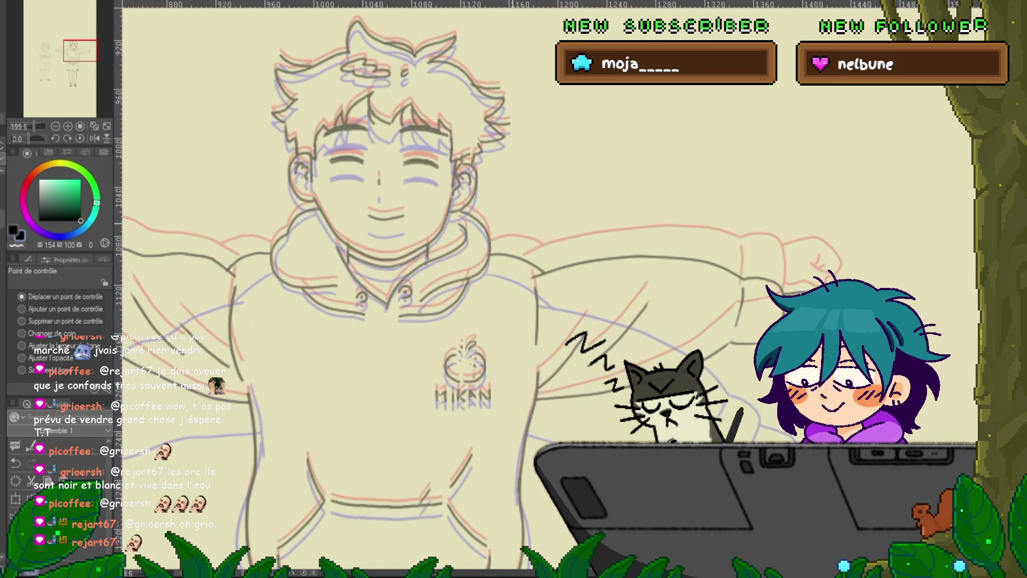
click(419, 248)
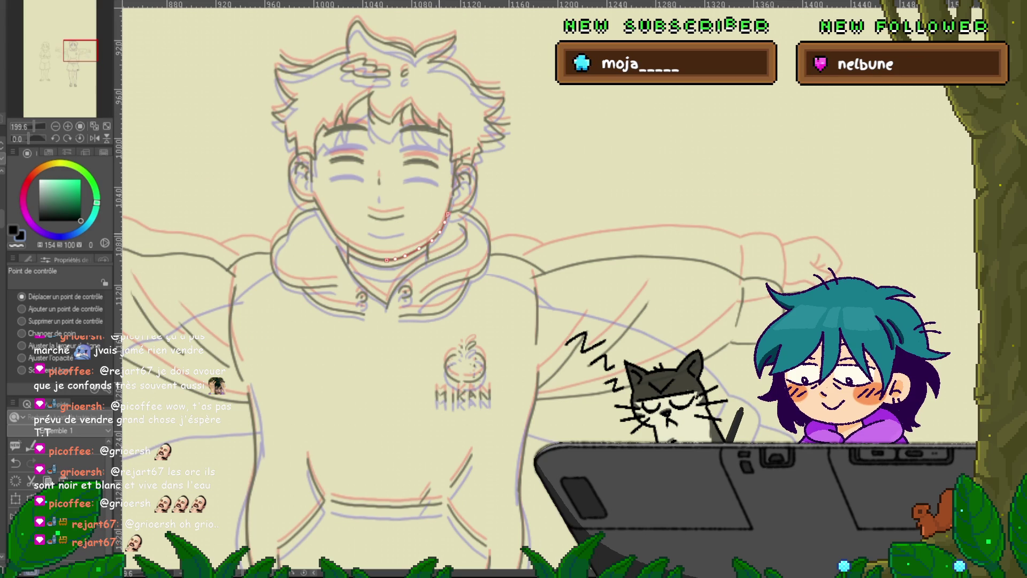
key(h)
key(h)
click(489, 243)
key(h)
key(h)
key(h)
key(h)
key(h)
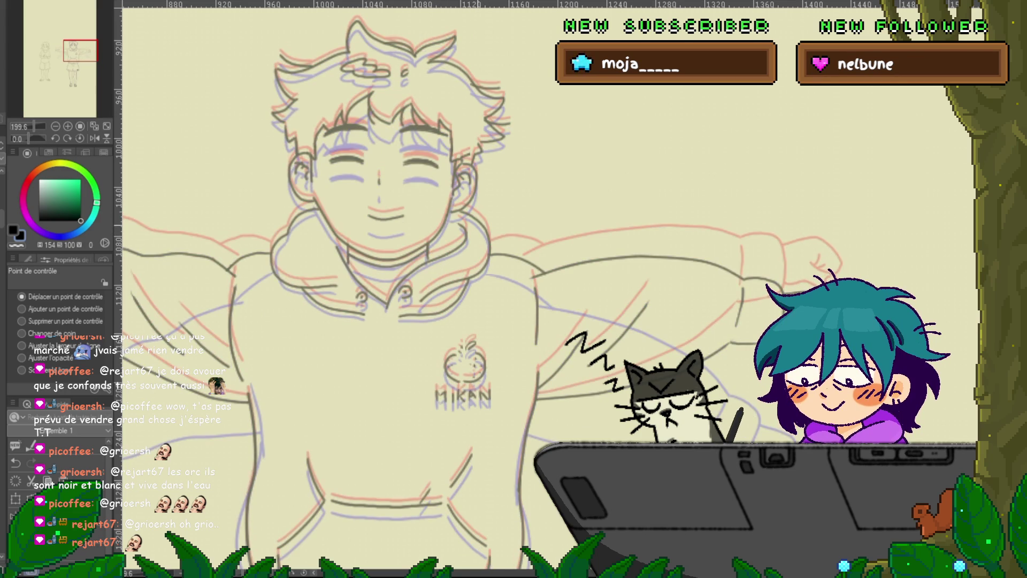
key(h)
key(h)
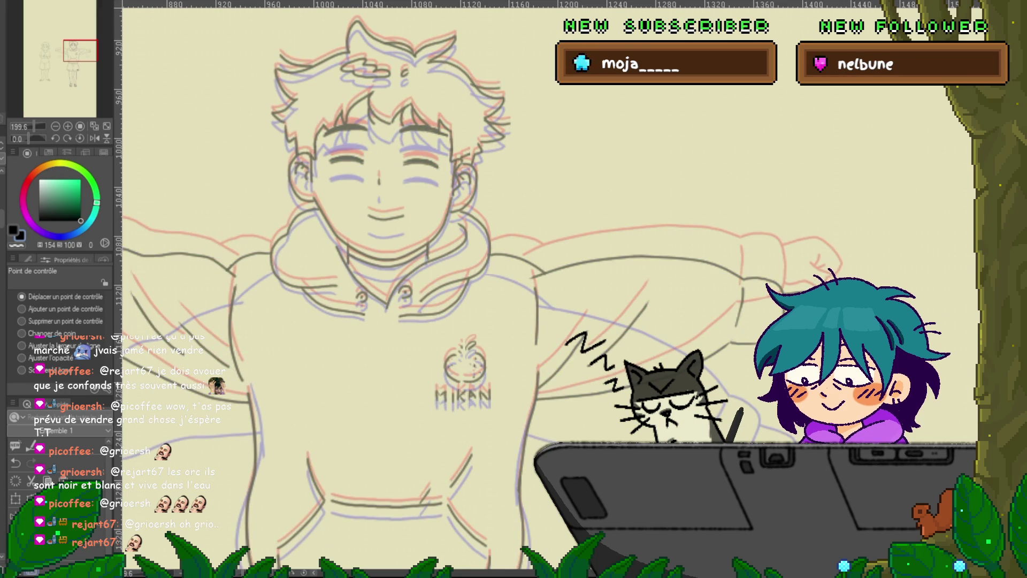
key(h)
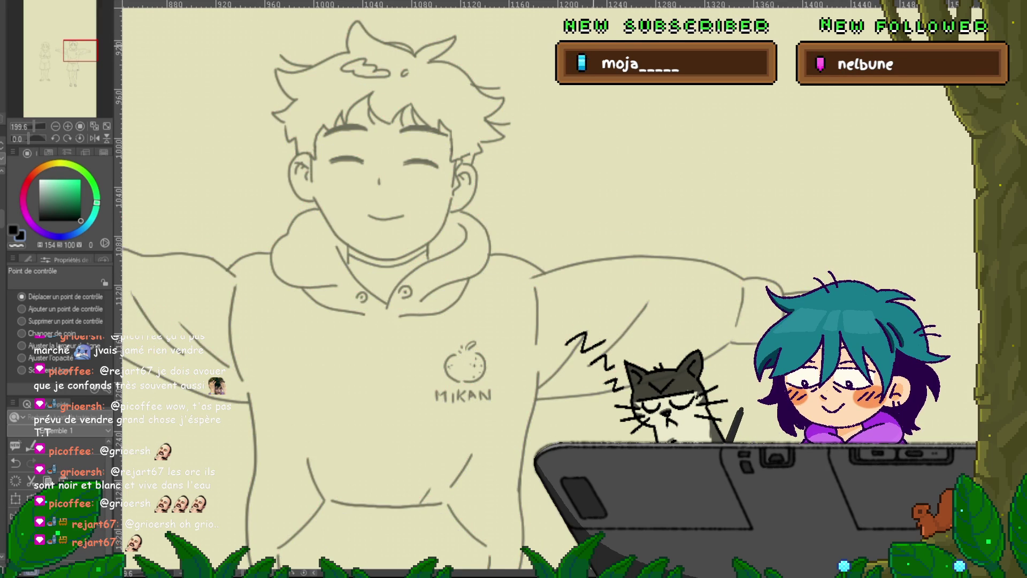
Play through the poses, then lasso the boy's face and move it a few pixels down.
key(space)
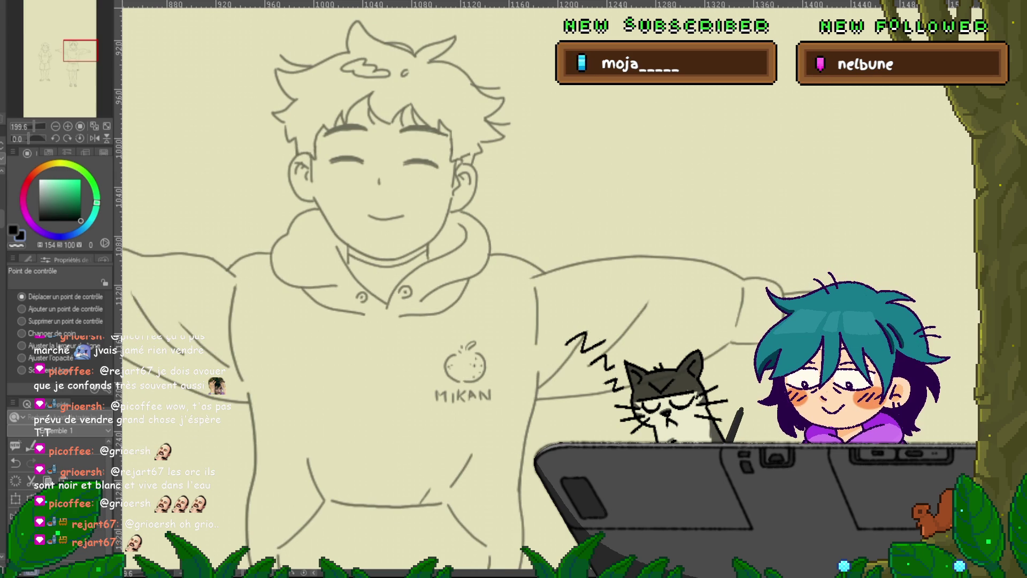
key(m)
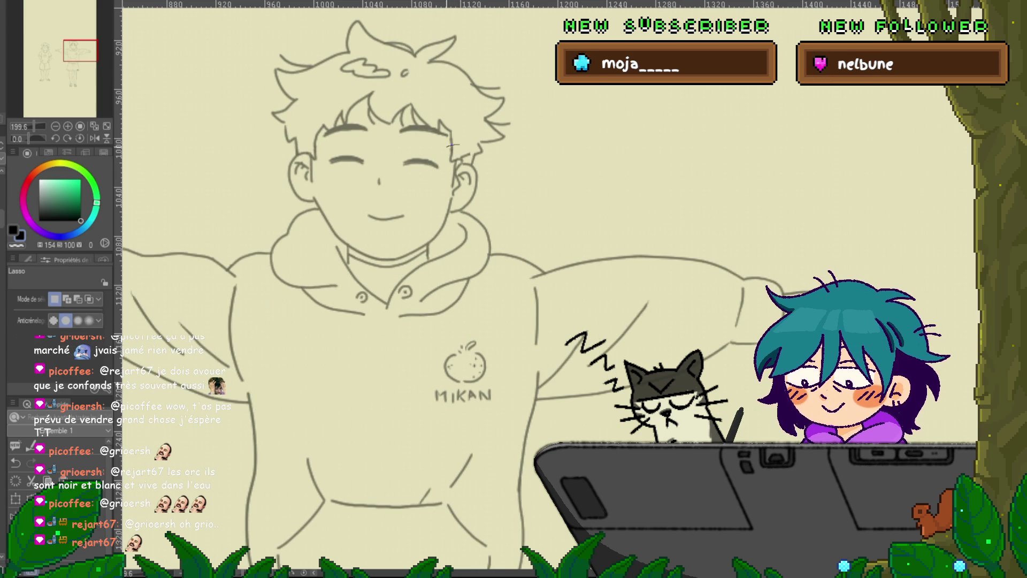
mouse_move(337, 196)
mouse_down()
mouse_move(454, 145)
mouse_move(321, 147)
mouse_move(333, 99)
mouse_up()
drag(390, 85, 453, 144)
key(ctrl+t)
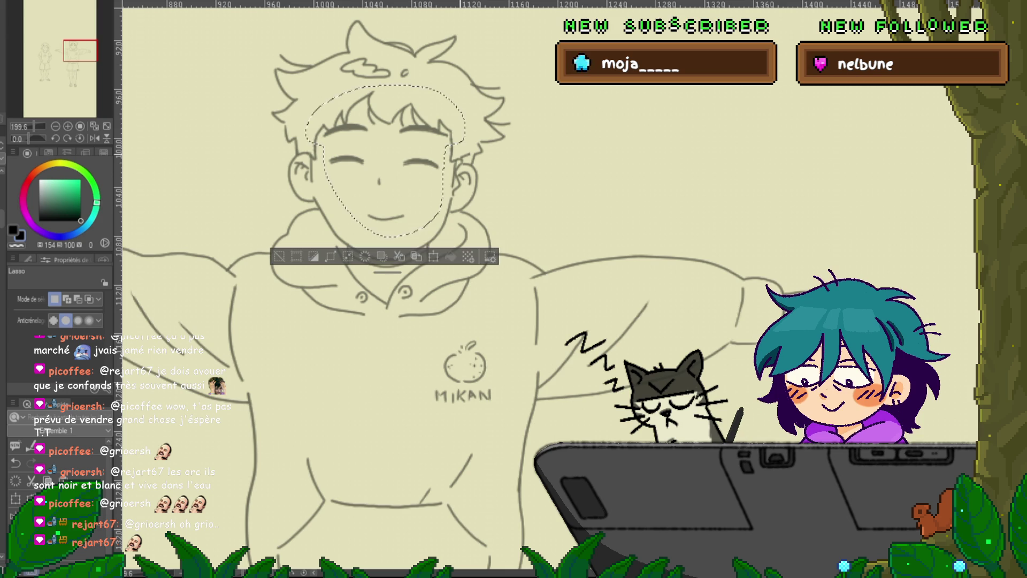
drag(386, 161, 386, 163)
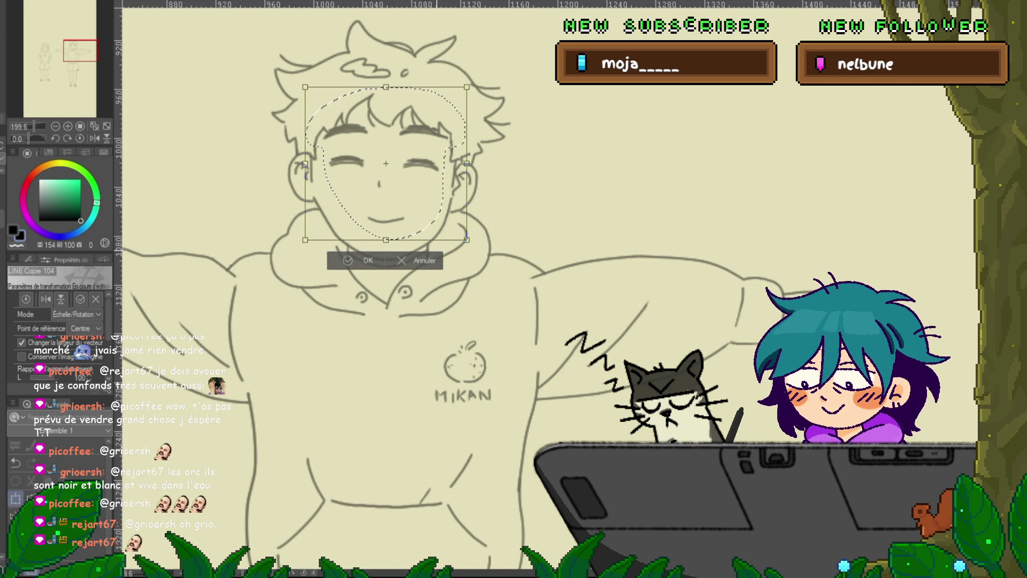
key(Return)
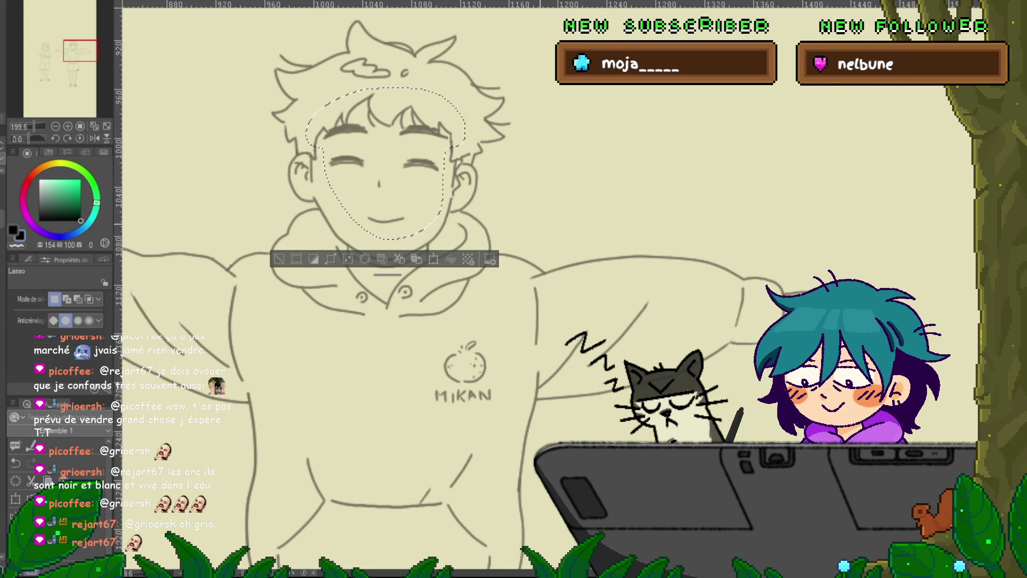
Compare against the next pose, keep the eyes and brows unchanged, and clear the selection.
key(ctrl+z)
key(ctrl+z)
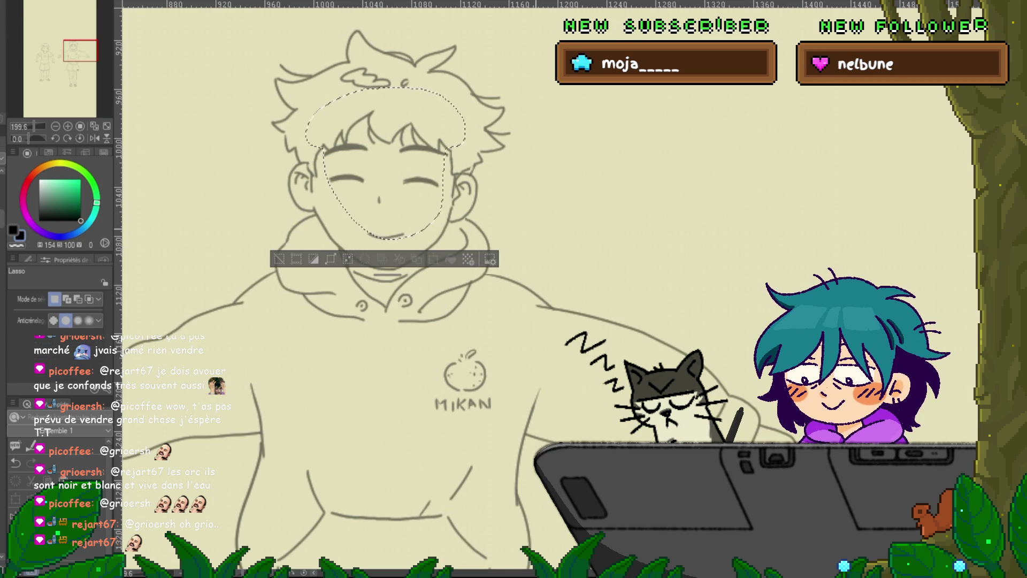
key(ctrl+y)
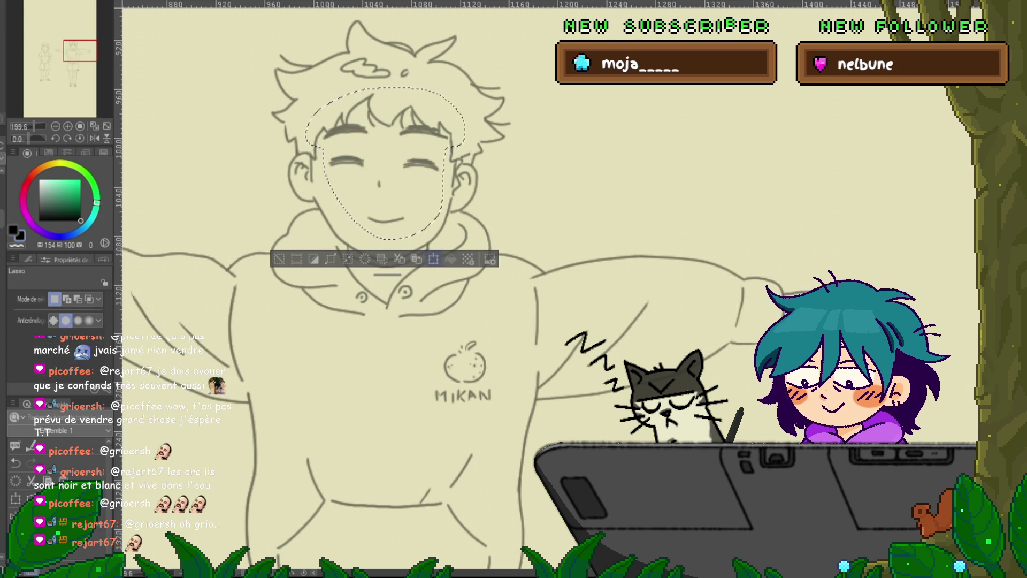
key(ctrl+t)
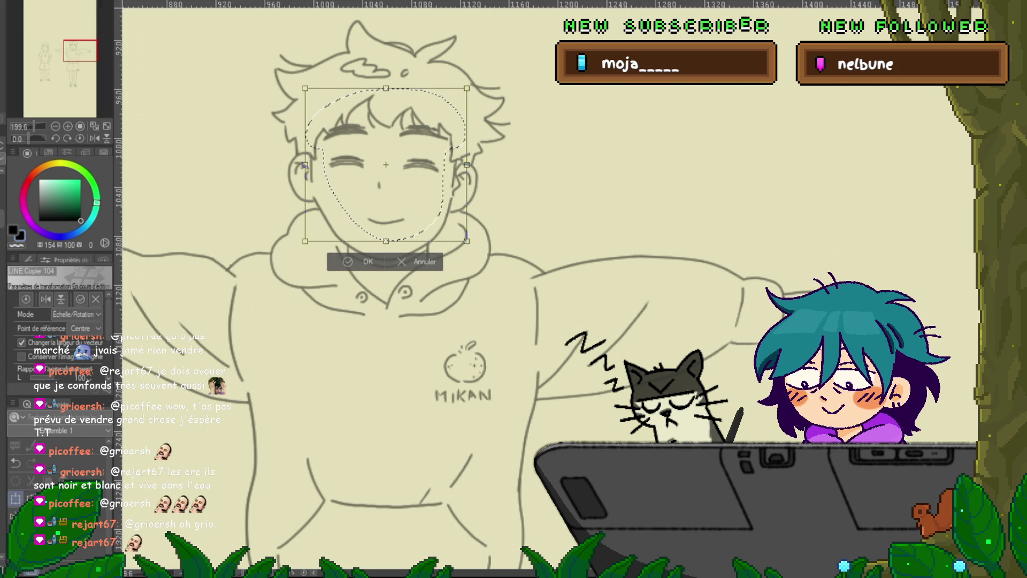
key(Return)
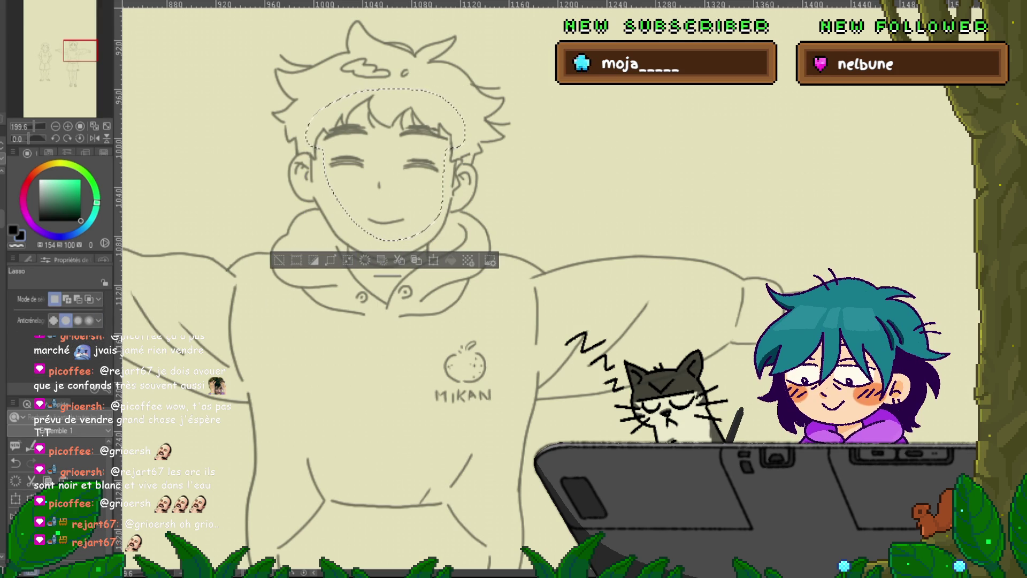
key(ctrl+d)
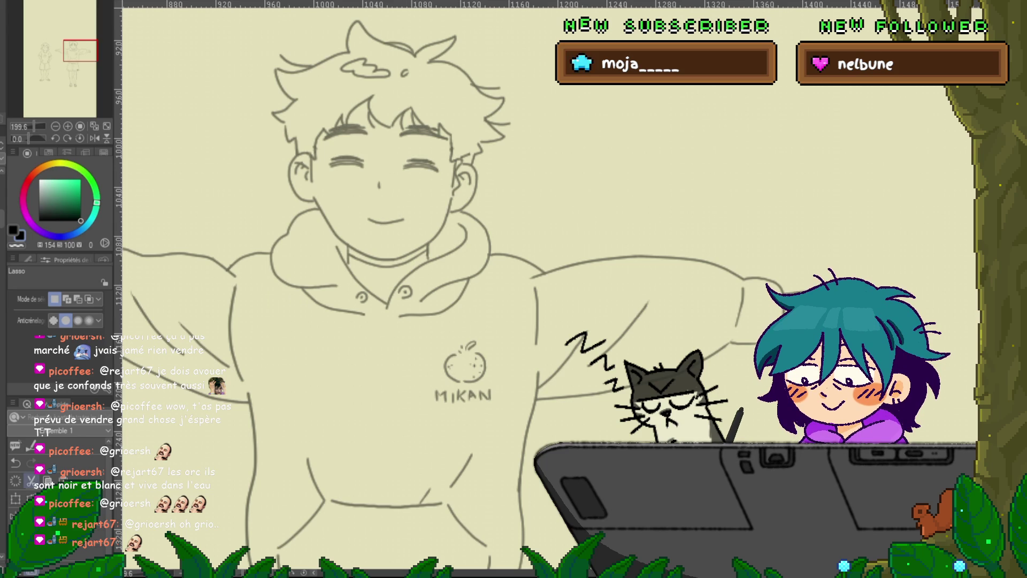
key(ctrl+t)
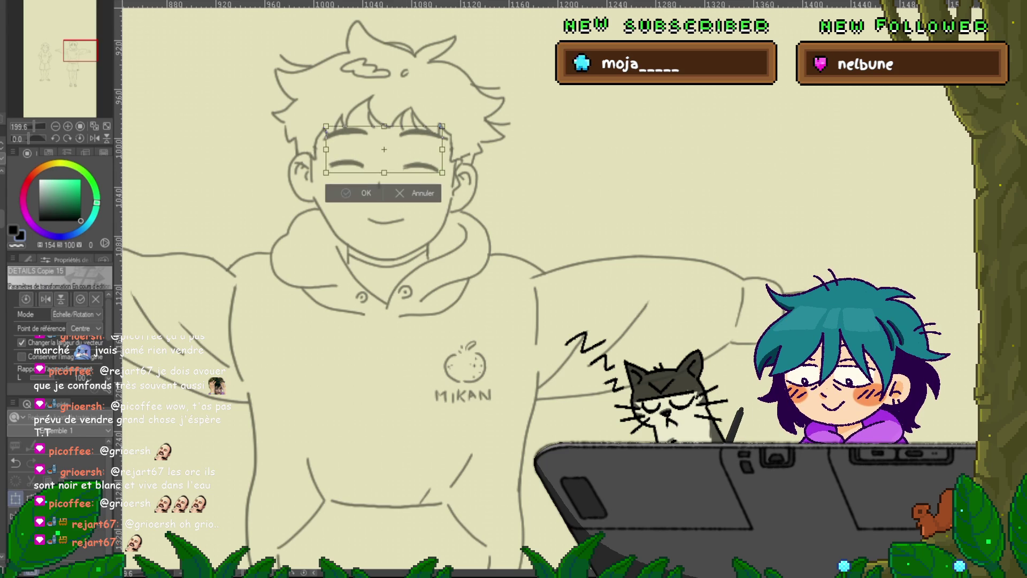
key(Return)
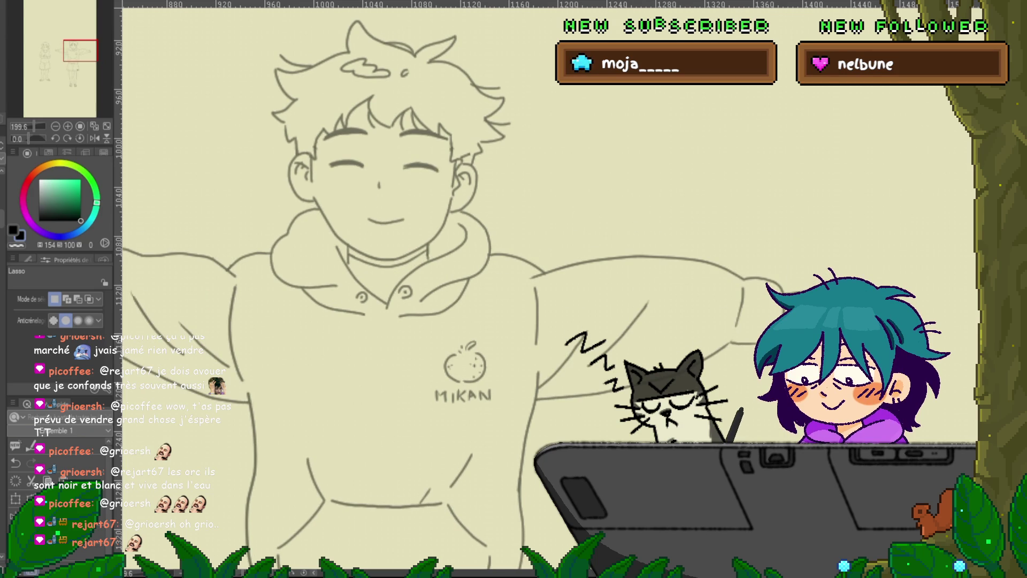
key(y)
click(22, 321)
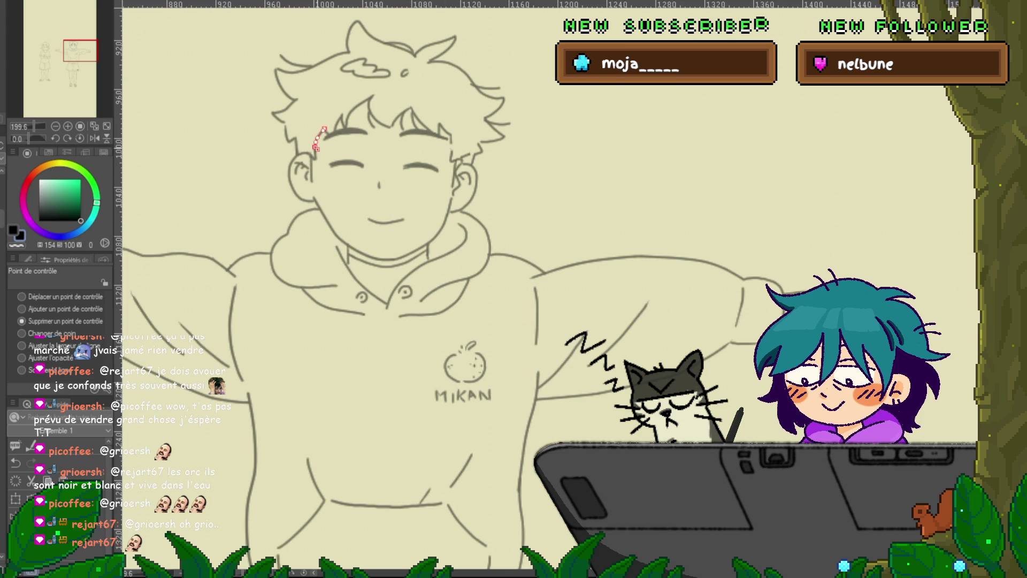
Delete the stray strokes at the boy's hairline.
click(315, 147)
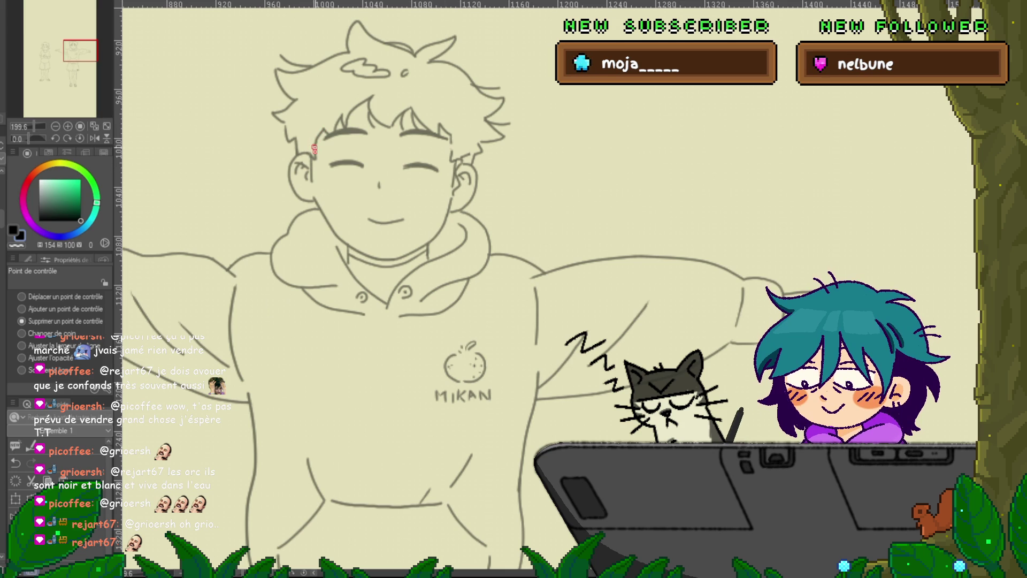
drag(314, 147, 324, 129)
click(315, 149)
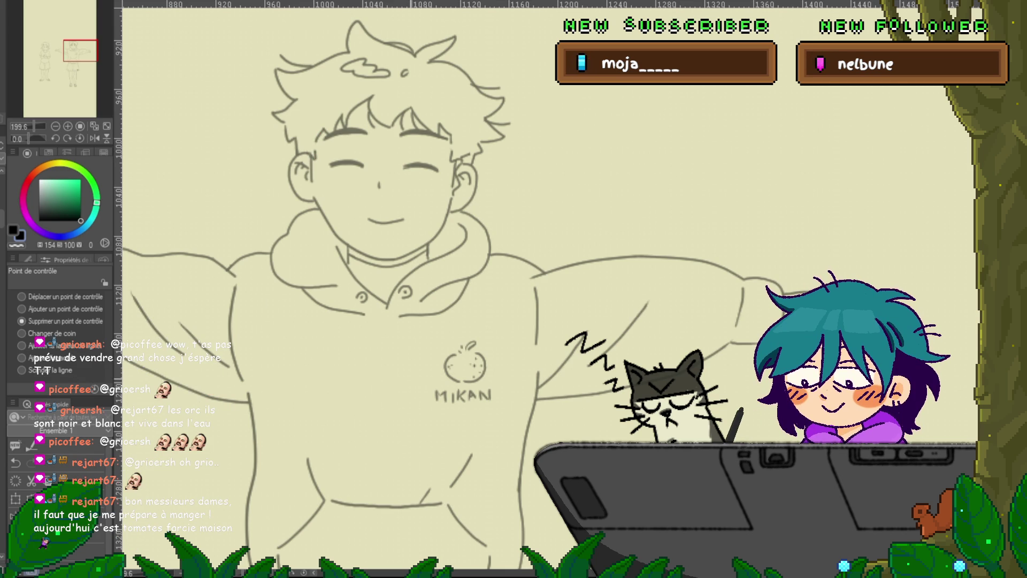
Extend the left ear line upward and shorten the line near the right ear.
click(22, 297)
drag(316, 151, 316, 143)
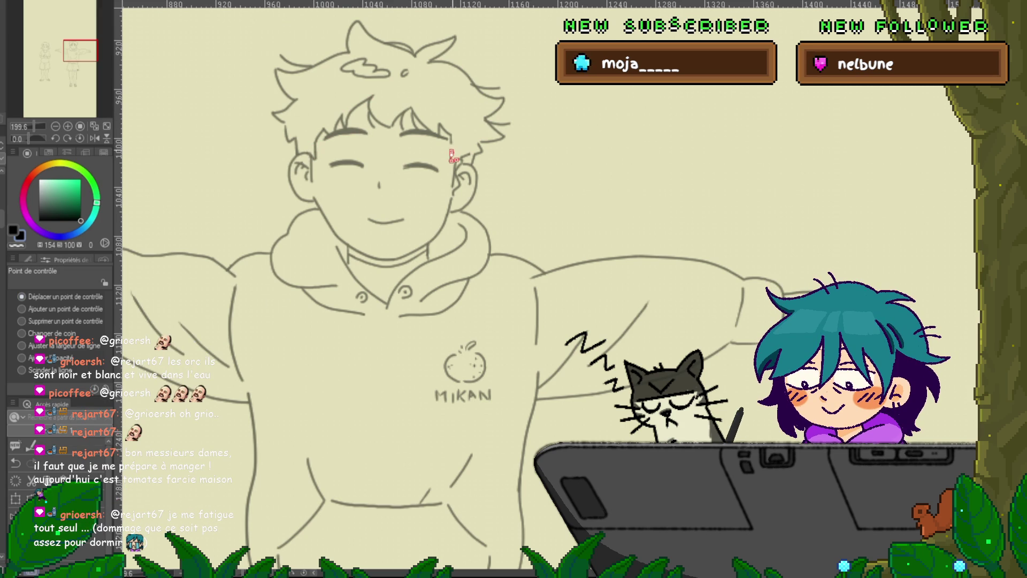
drag(451, 143, 451, 135)
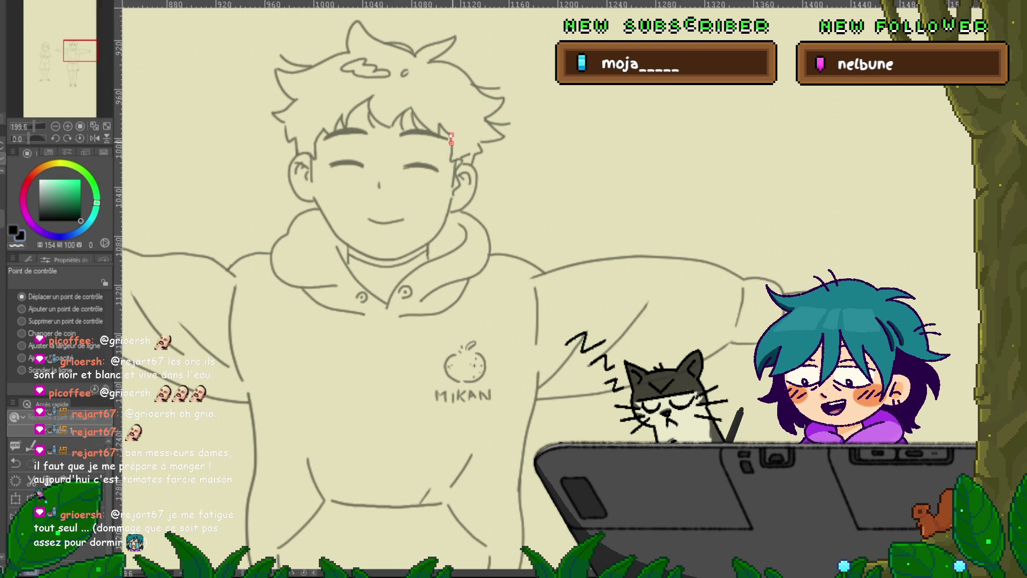
click(496, 131)
key(Escape)
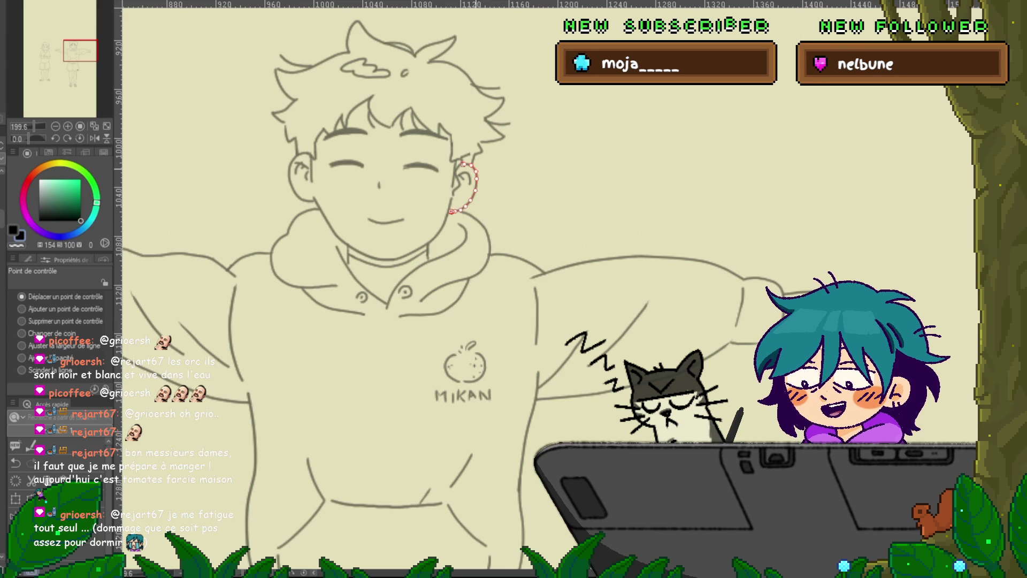
click(464, 178)
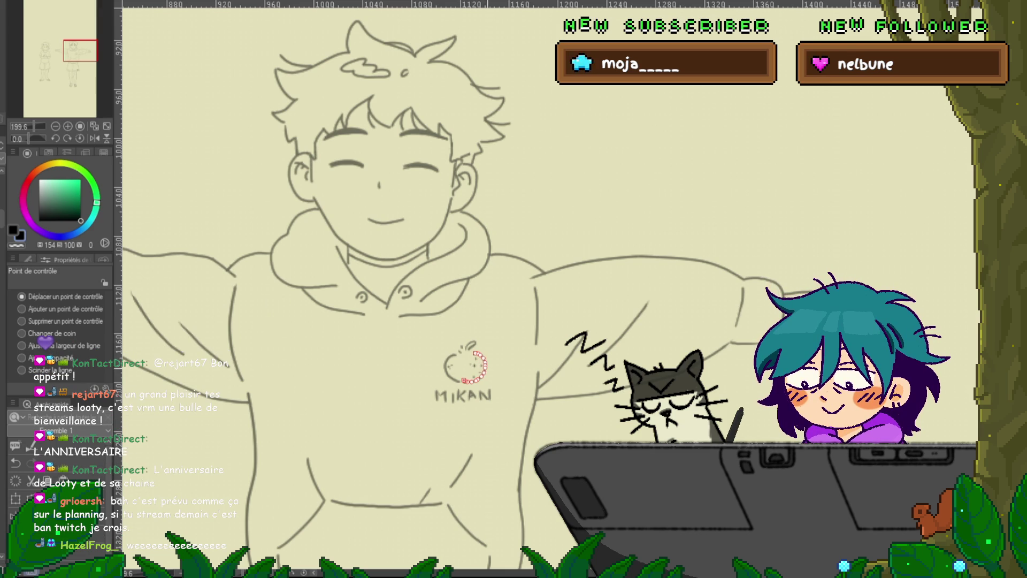
Clear the apple logo selection, switch to the pen, and pan the figure's left side into view.
key(ctrl+d)
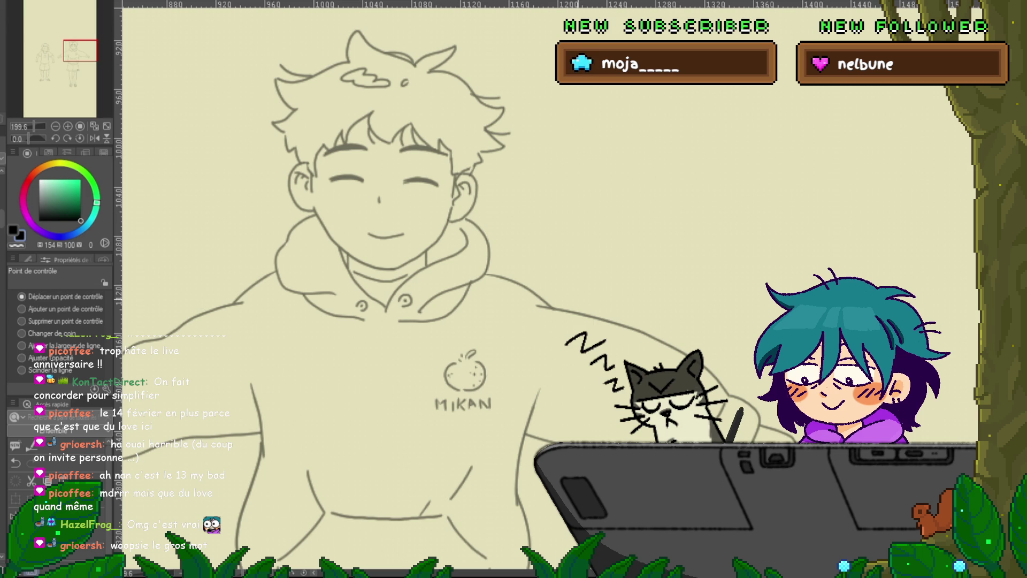
key(p)
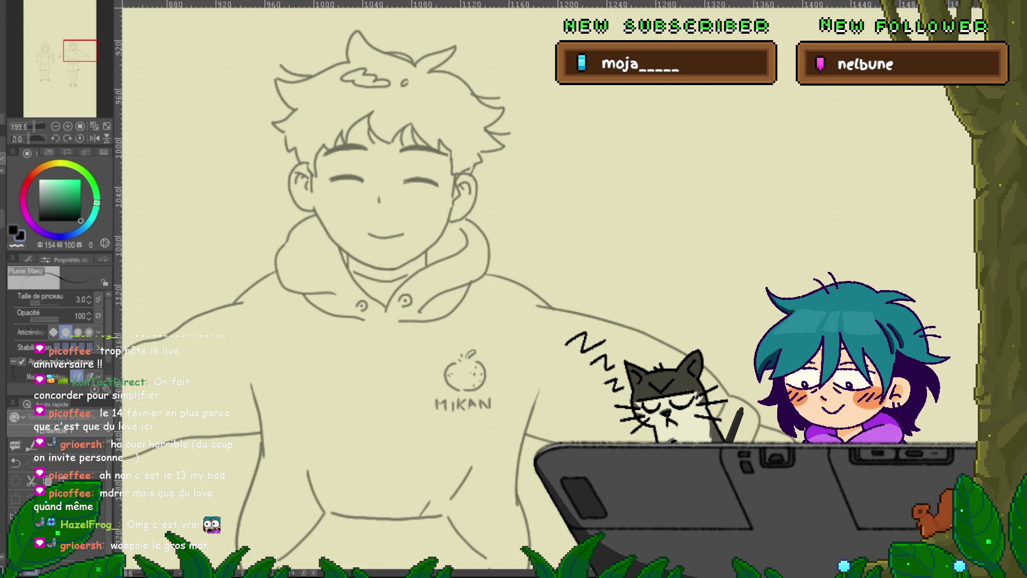
drag(460, 289, 510, 298)
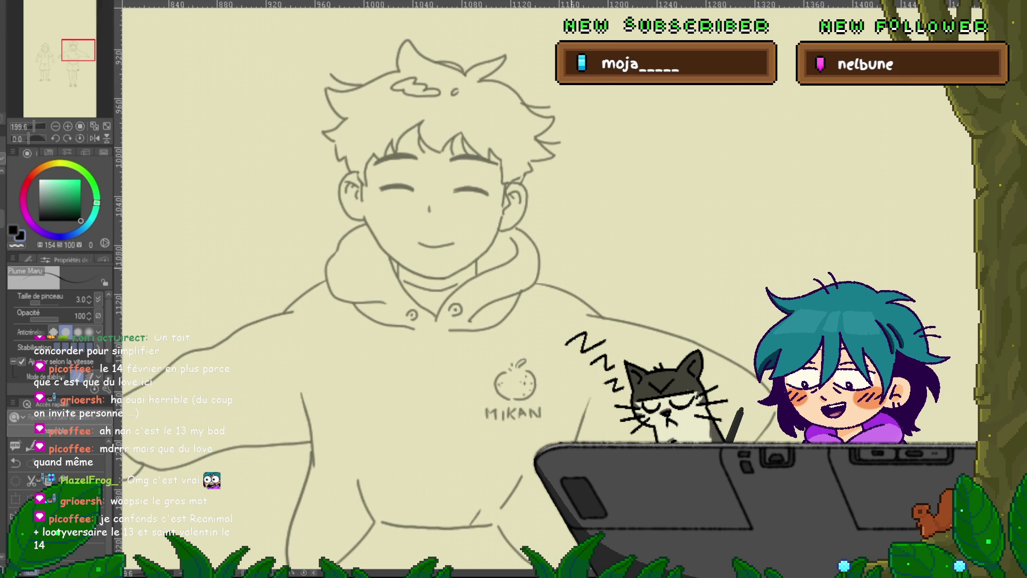